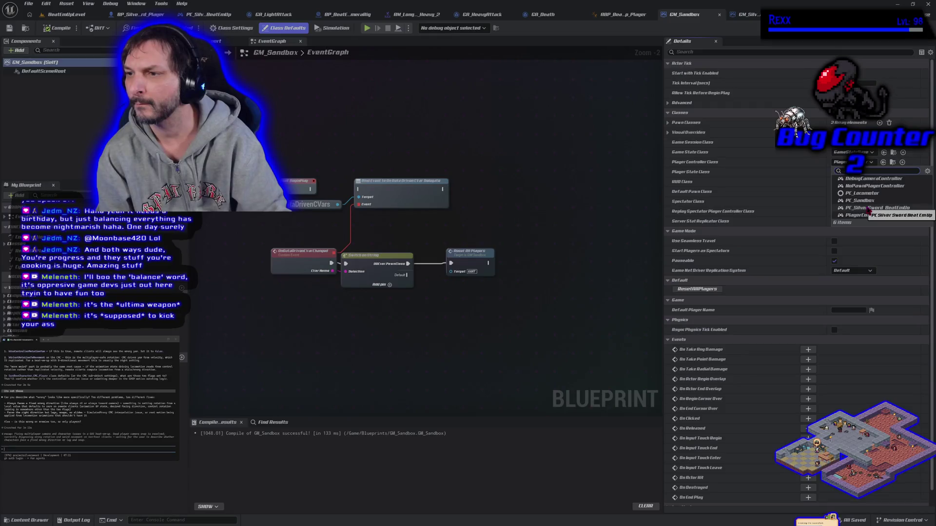
- Set GM_Sandbox to PC_SilverSword_BeatEmUp, BP_SilverSword_PlayerState and BP_SilverSword_Player as its default classes
{"action": "left_click", "coordinate": [852, 172]}
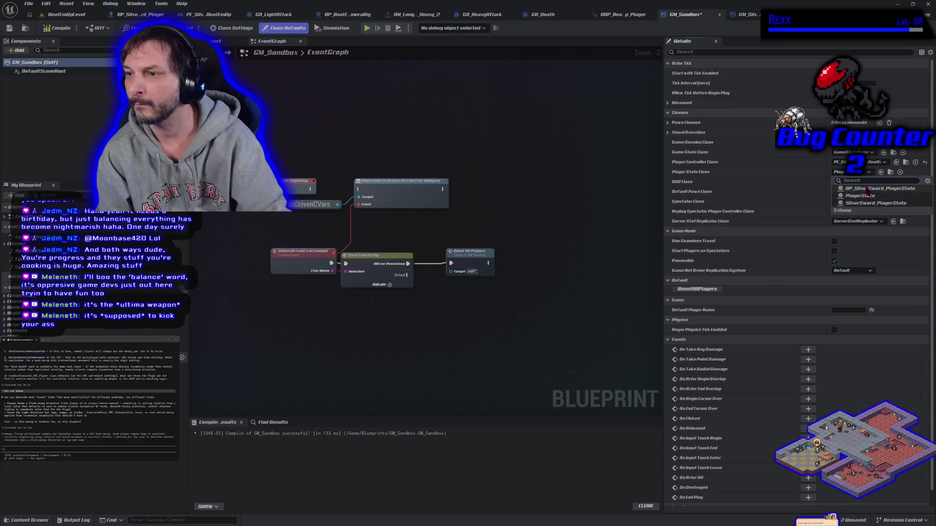
{"action": "left_click", "coordinate": [864, 188]}
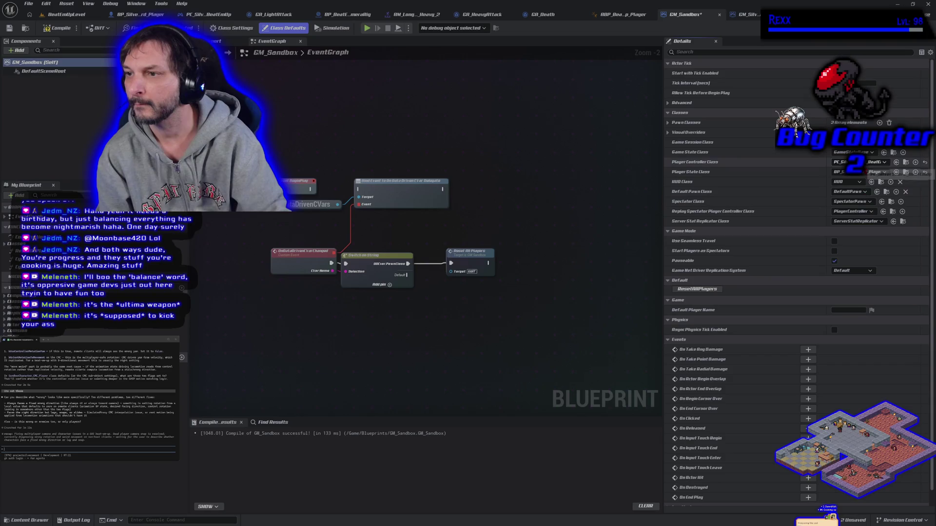
{"action": "left_click", "coordinate": [866, 162]}
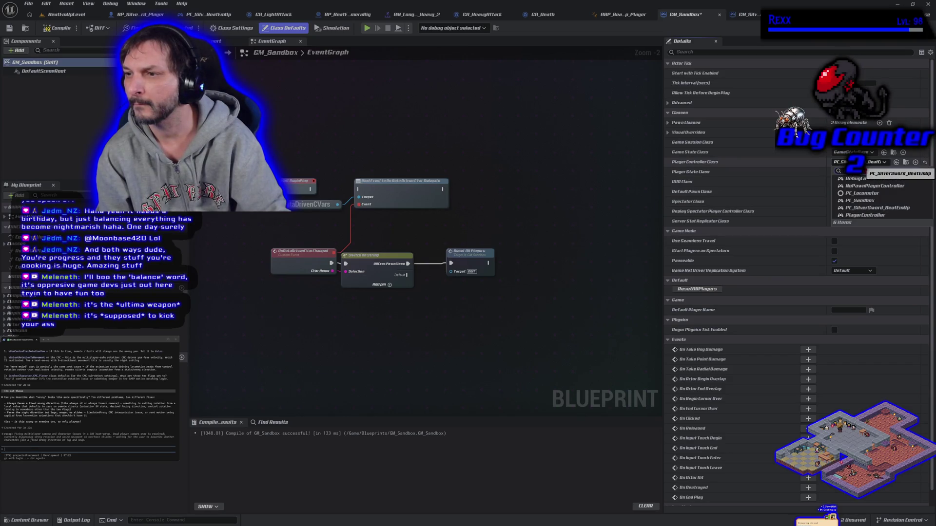
{"action": "left_click", "coordinate": [866, 163]}
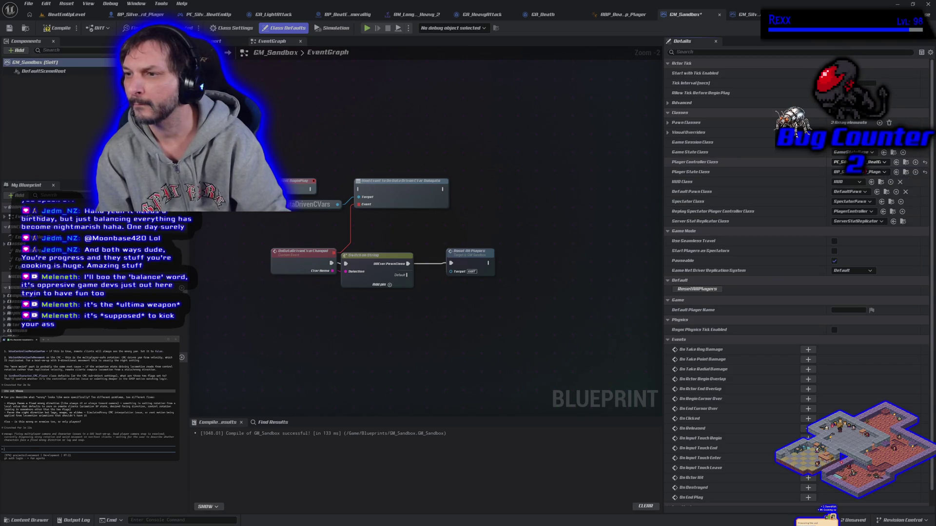
{"action": "left_click", "coordinate": [864, 192]}
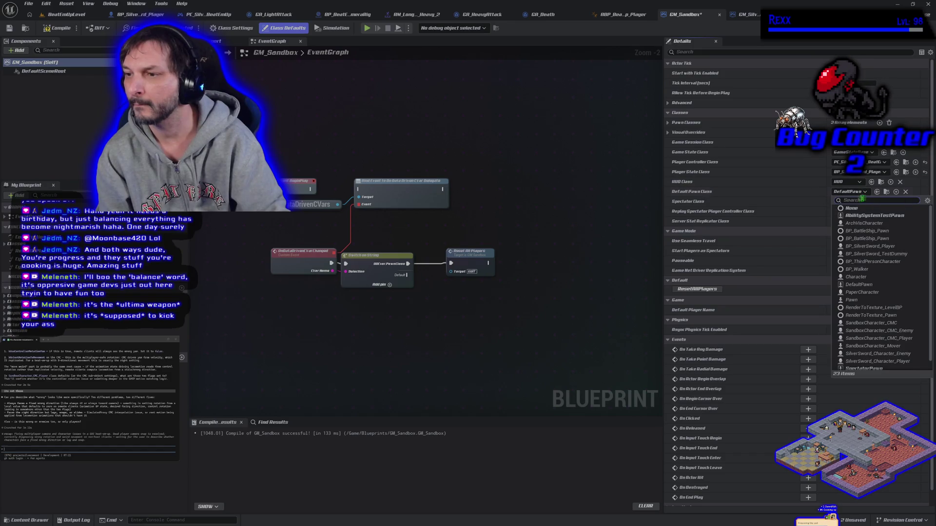
{"action": "left_click", "coordinate": [879, 248]}
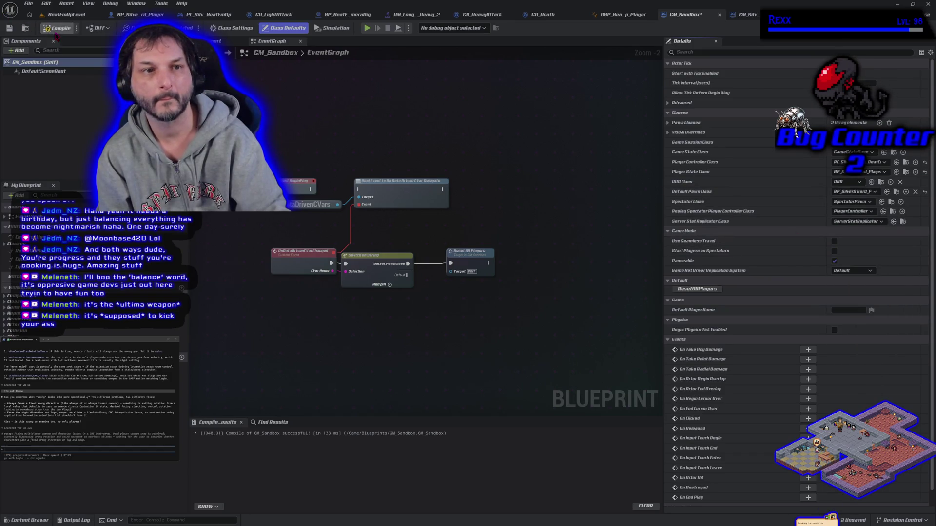
- Compile and save GM_Sandbox, then start a play-in-editor test in BeatEmUpLevel
{"action": "left_click", "coordinate": [8, 28]}
{"action": "left_click", "coordinate": [66, 14]}
{"action": "left_click", "coordinate": [224, 27]}
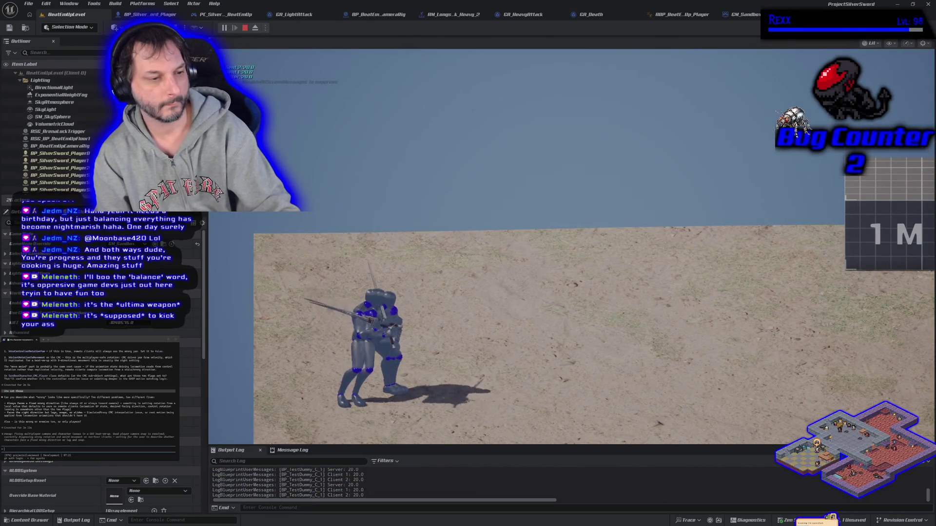
- Run the sword character to the right toward the 2M marker, then end the playtest
{"action": "key", "text": "d"}
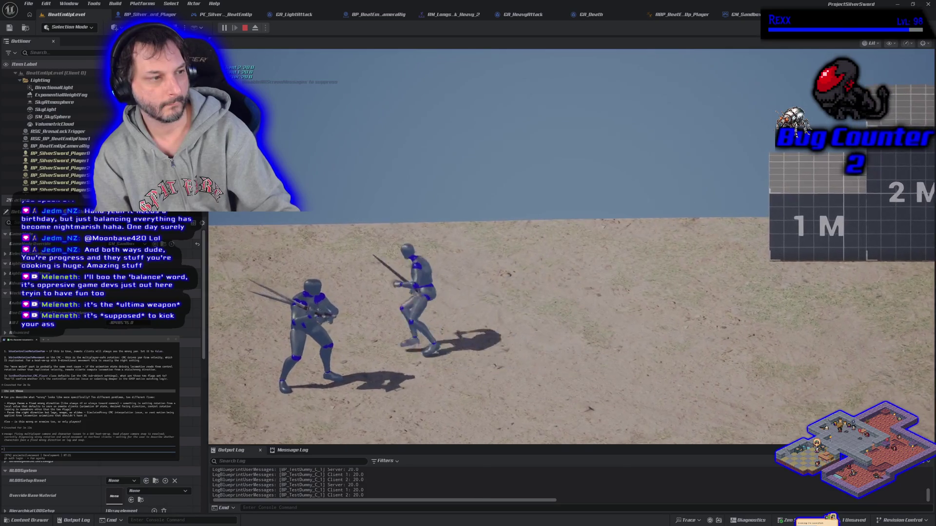
{"action": "key", "text": "d"}
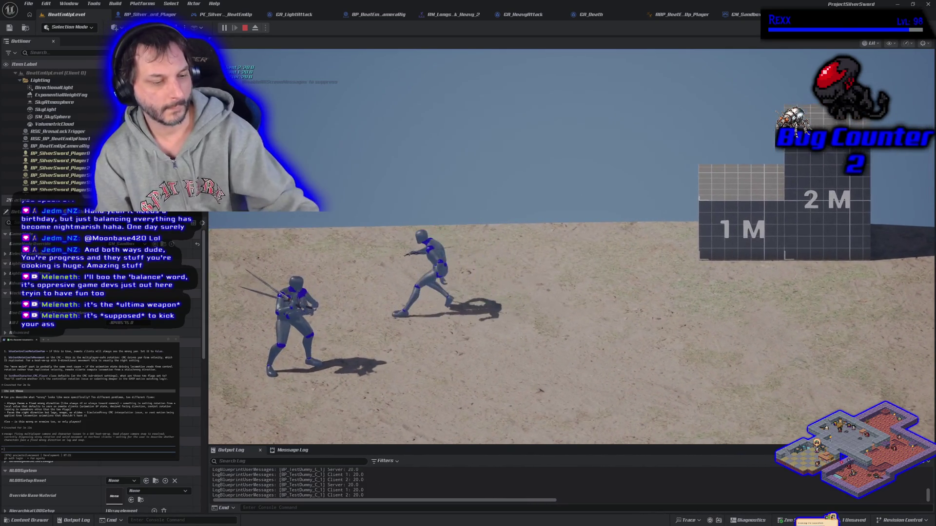
{"action": "key", "text": "Escape"}
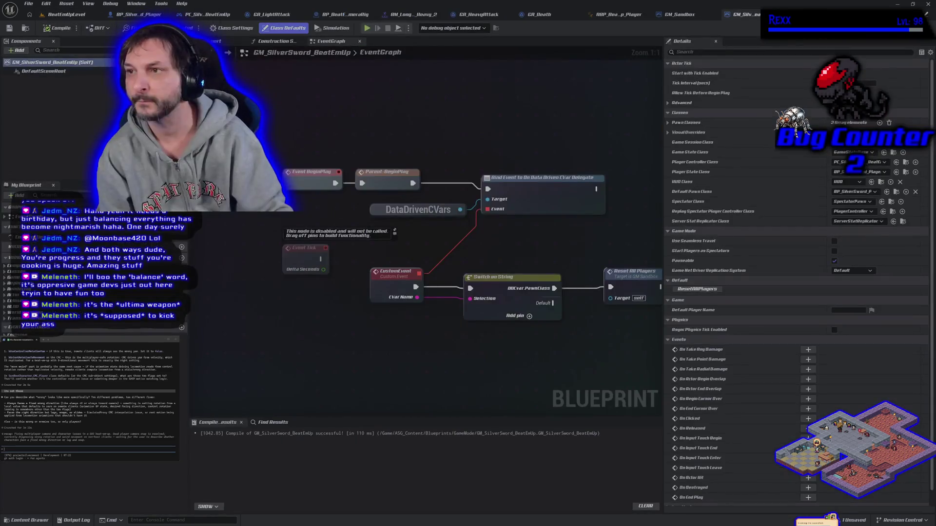
- Compare GM_Sandbox against GM_SilverSword_BeatEmUp's Parent: BeginPlay node
{"action": "left_click", "coordinate": [684, 14]}
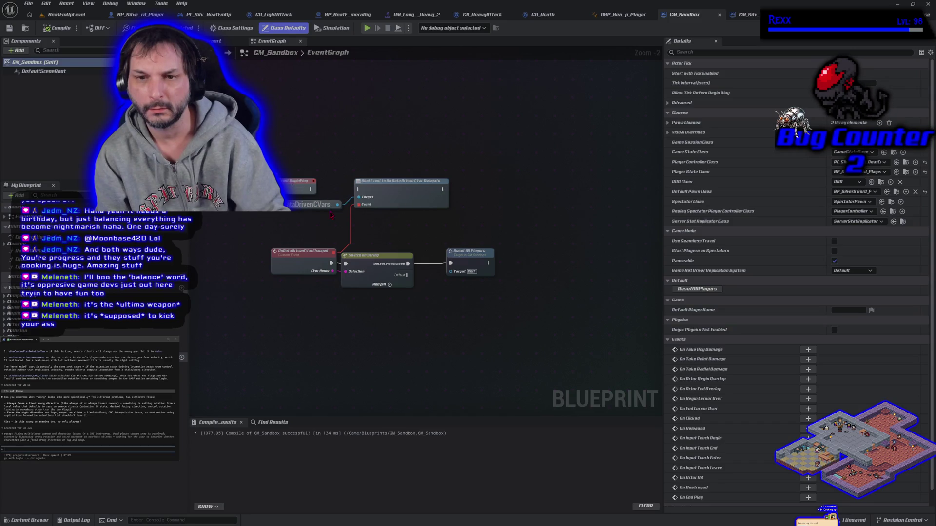
{"action": "left_click", "coordinate": [744, 15]}
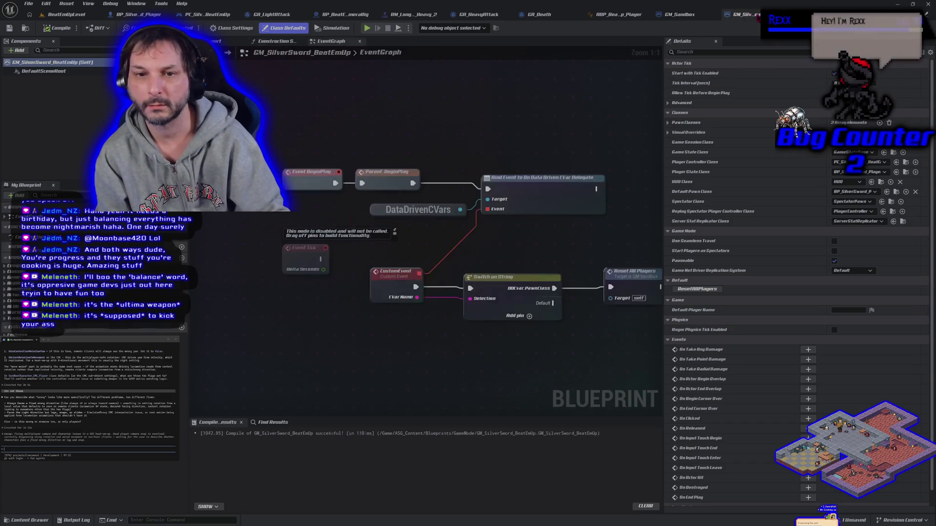
{"action": "left_click", "coordinate": [390, 189]}
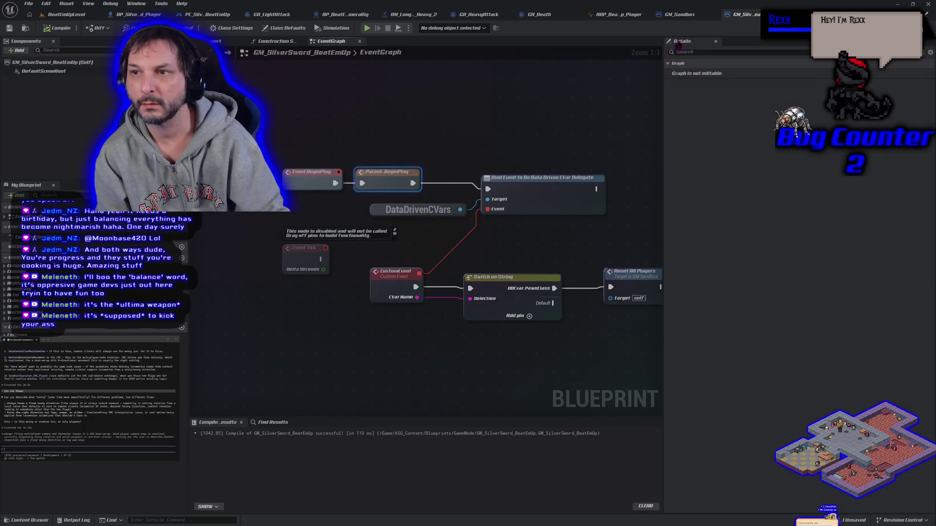
{"action": "left_click", "coordinate": [682, 14]}
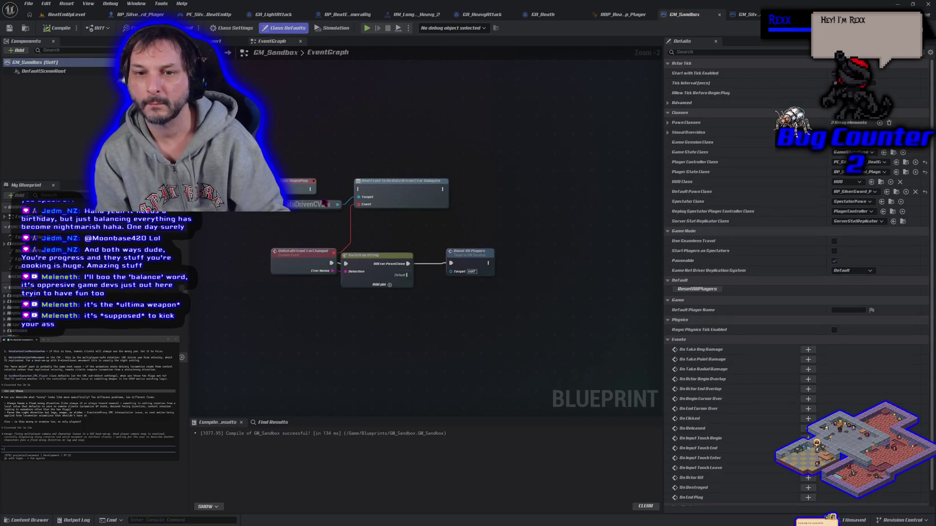
- Wire BeginPlay into the Bind Event to Data Driven CVar Delegate node, then compile and save GM_Sandbox
{"action": "left_click_drag", "start_coordinate": [310, 189], "coordinate": [359, 189]}
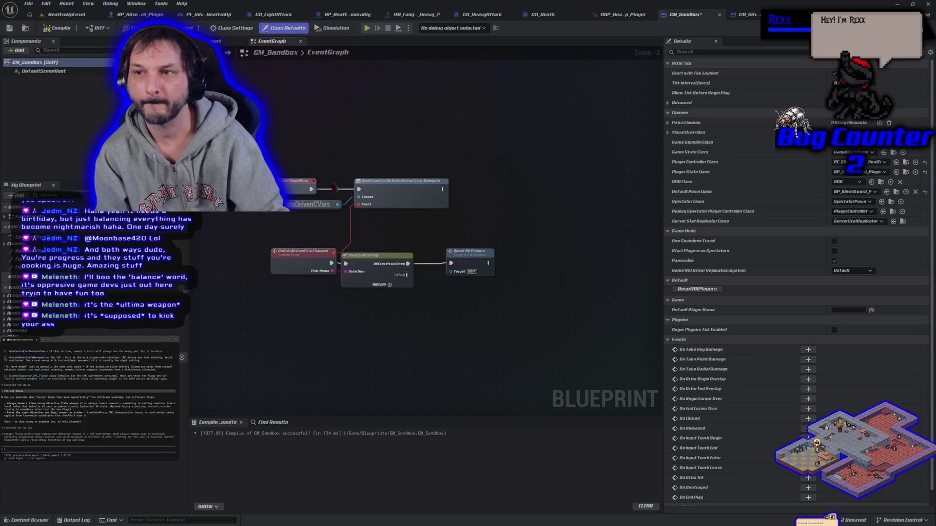
{"action": "left_click", "coordinate": [57, 28]}
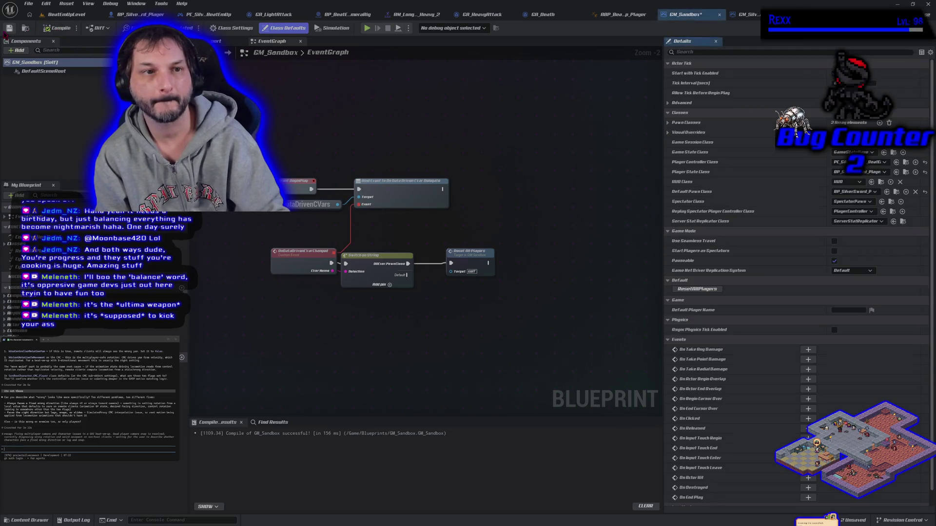
{"action": "left_click", "coordinate": [77, 16]}
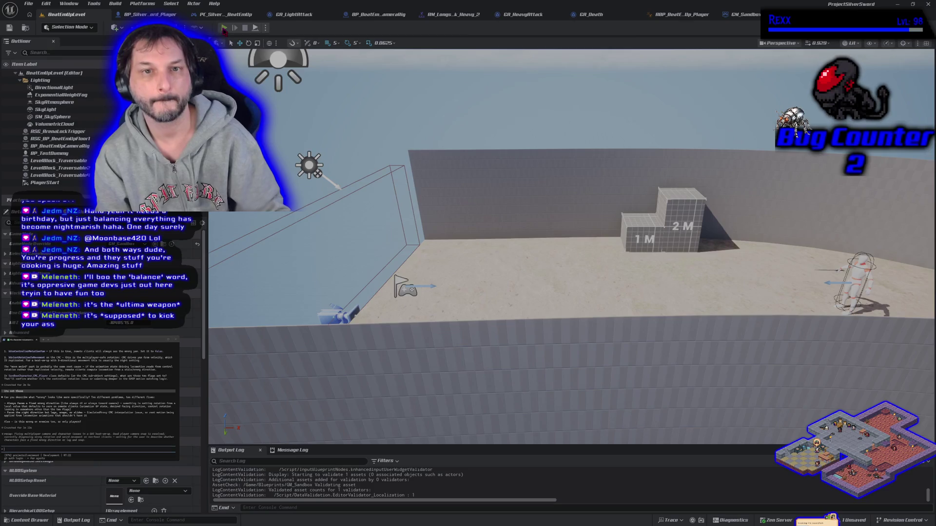
{"action": "left_click", "coordinate": [224, 28]}
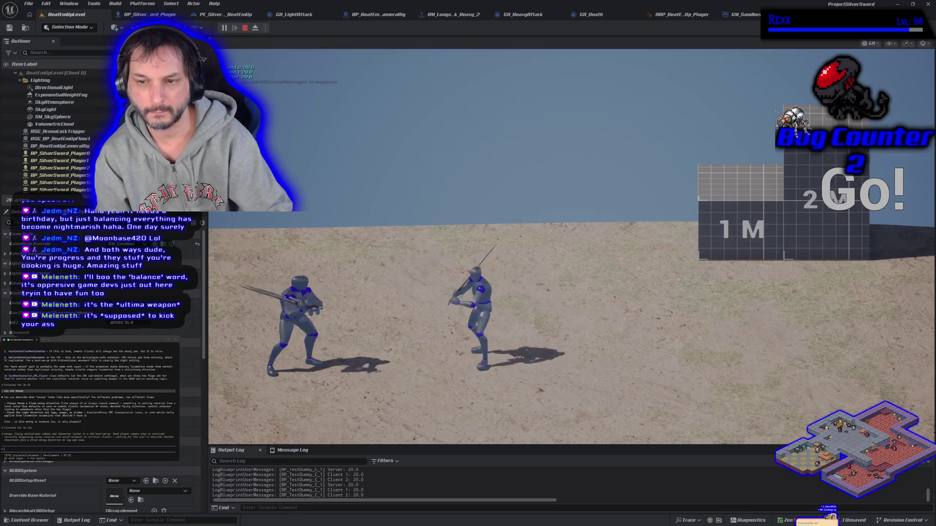
{"action": "key", "text": "Escape"}
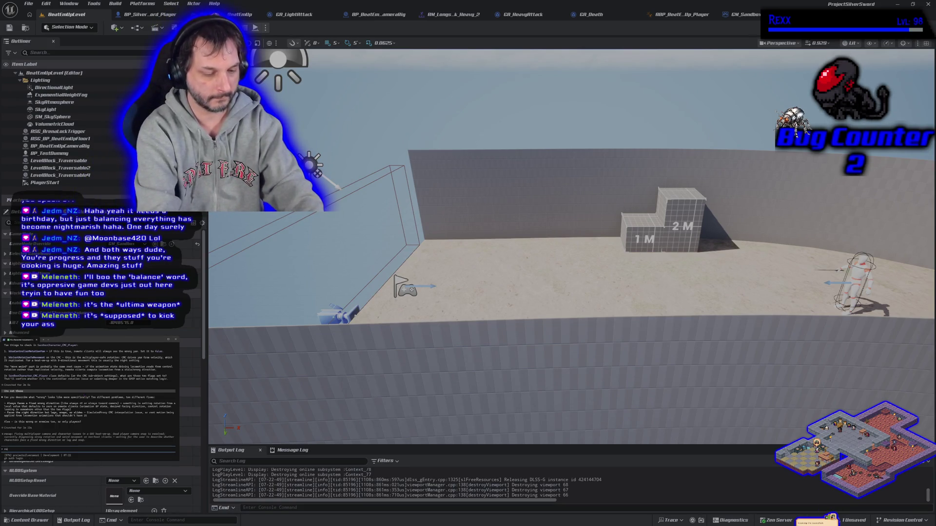
- Tell the assistant 'now i fixed that' and ask it to just give the commit info
{"action": "type", "text": "at"}
{"action": "key", "text": "Return"}
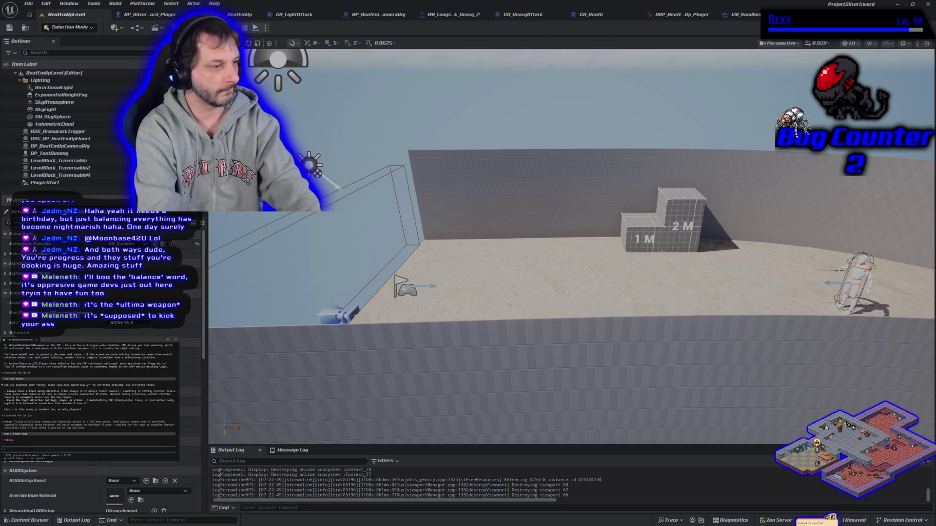
{"action": "type", "text": "nt commit yourself, just"}
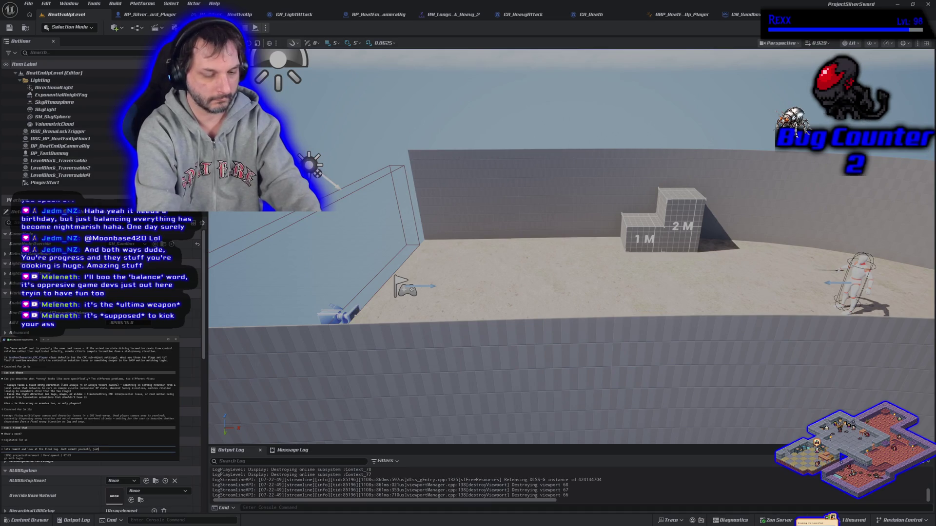
{"action": "type", "text": " give me the inf"}
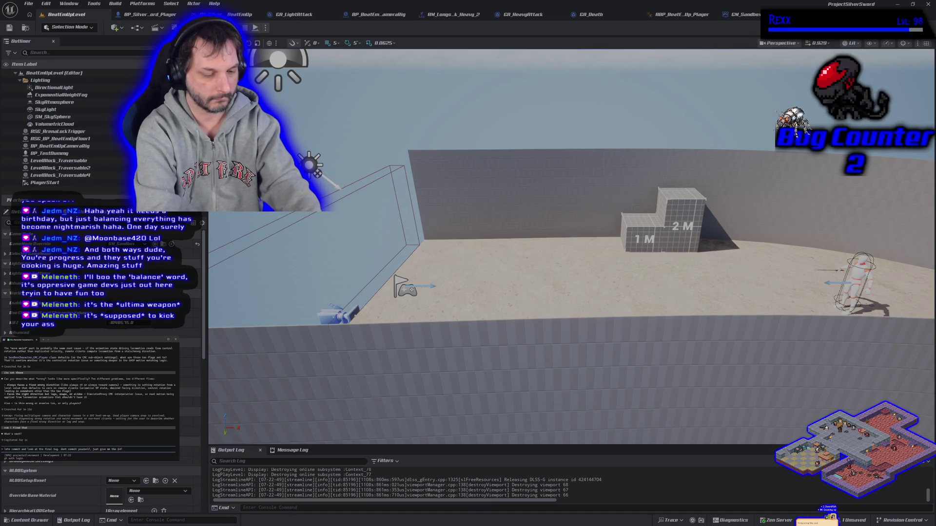
{"action": "type", "text": "o"}
{"action": "key", "text": "Return"}
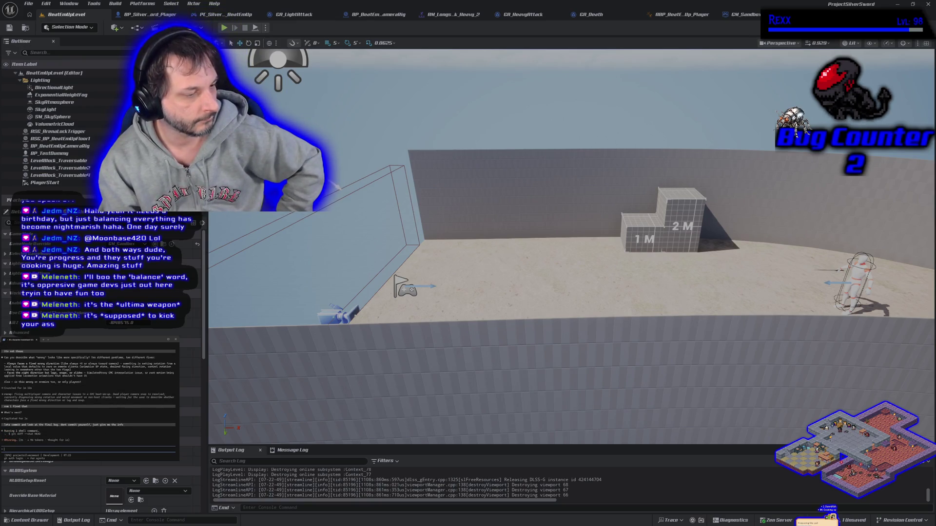
{"action": "key", "text": "alt+Tab"}
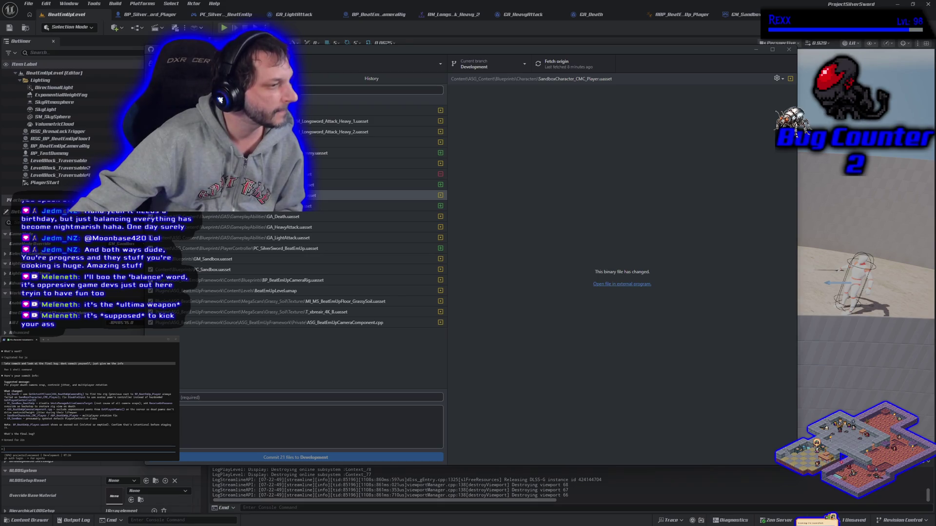
- Copy the assistant's suggested commit title and description, then view the repository history
{"action": "mouse_move", "coordinate": [4, 385]}
{"action": "left_mouse_down"}
{"action": "mouse_move", "coordinate": [146, 391]}
{"action": "mouse_move", "coordinate": [166, 414]}
{"action": "mouse_move", "coordinate": [102, 420]}
{"action": "left_mouse_up"}
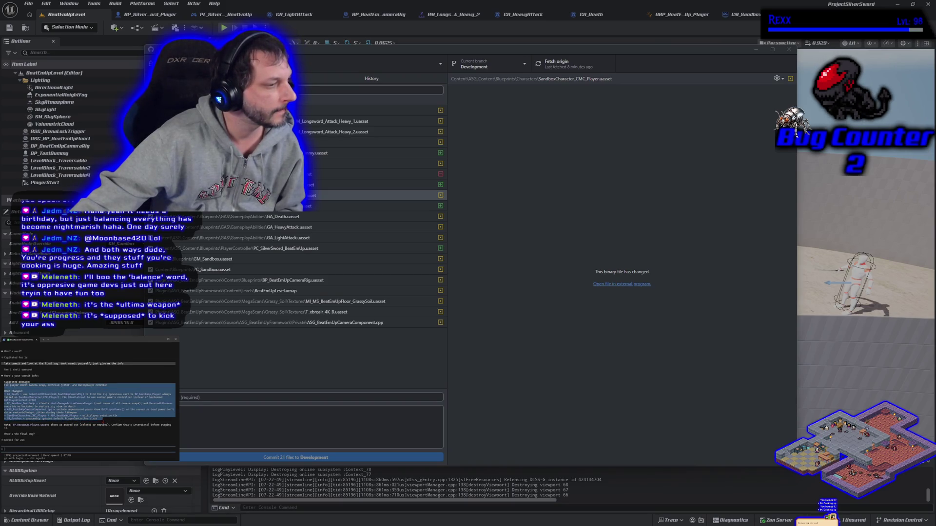
{"action": "left_click_drag", "start_coordinate": [102, 420], "coordinate": [103, 420]}
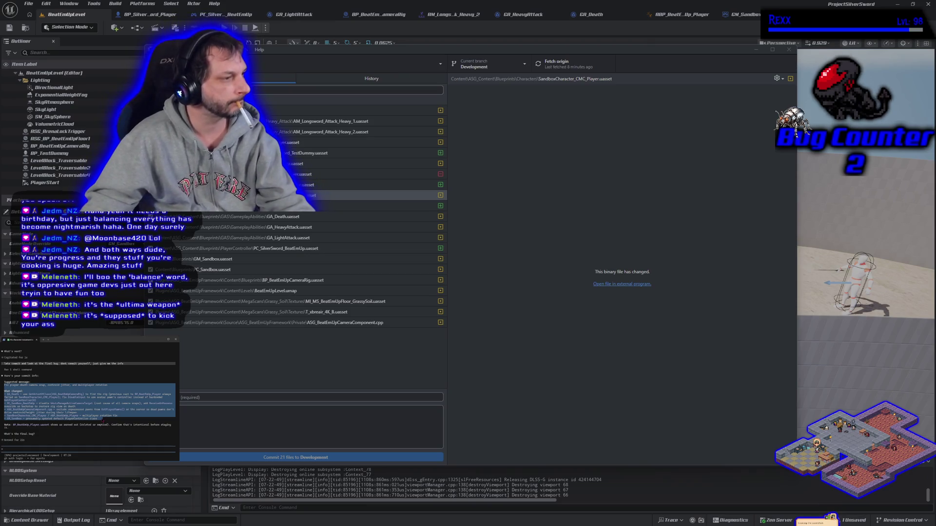
{"action": "left_click", "coordinate": [104, 420]}
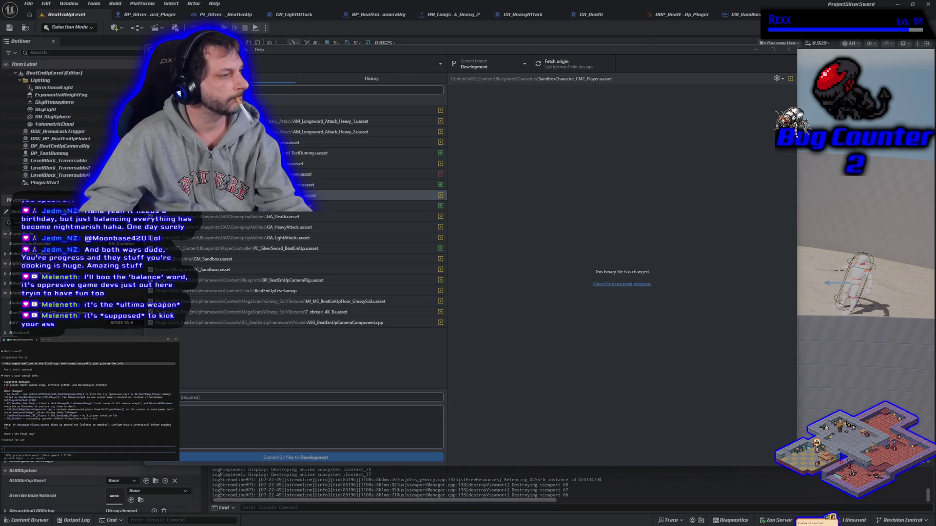
{"action": "left_click_drag", "start_coordinate": [4, 385], "coordinate": [108, 385]}
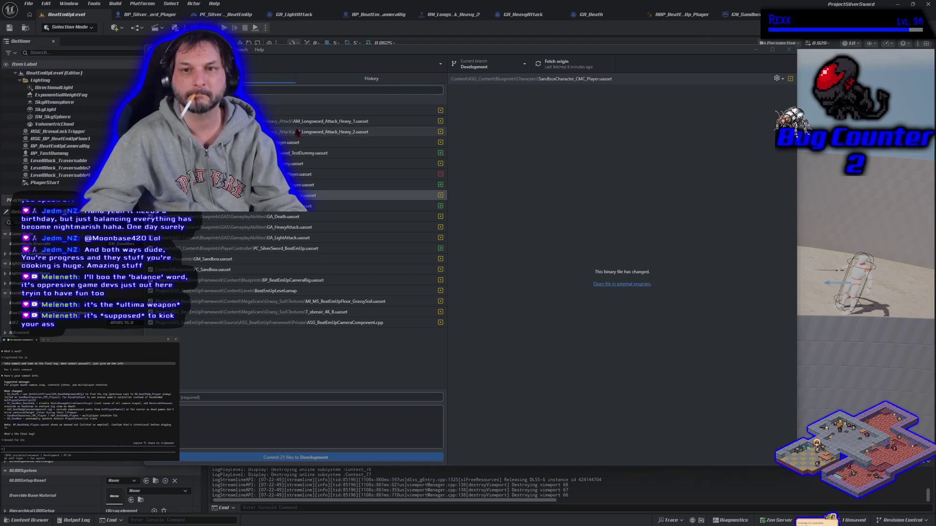
{"action": "left_click", "coordinate": [382, 81]}
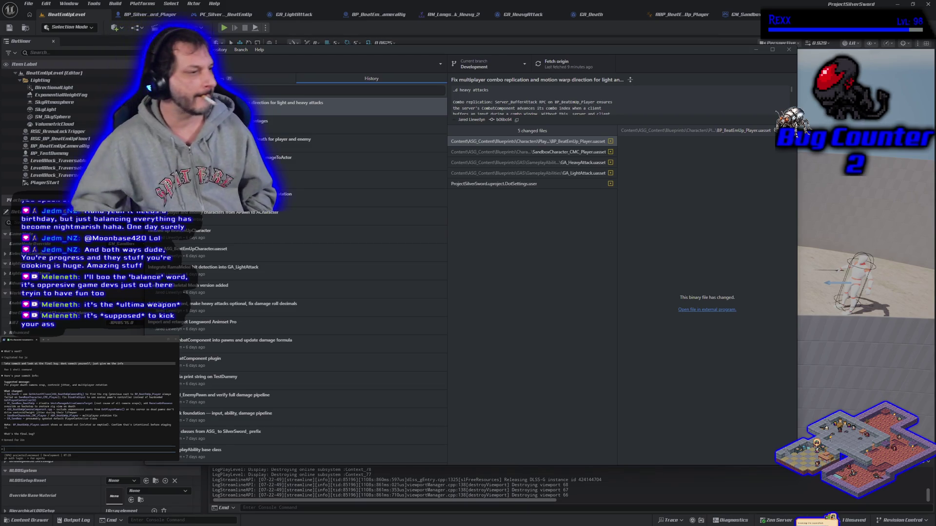
- Paste the assistant's suggested summary line into the commit Summary field
{"action": "left_click_drag", "start_coordinate": [4, 384], "coordinate": [106, 386]}
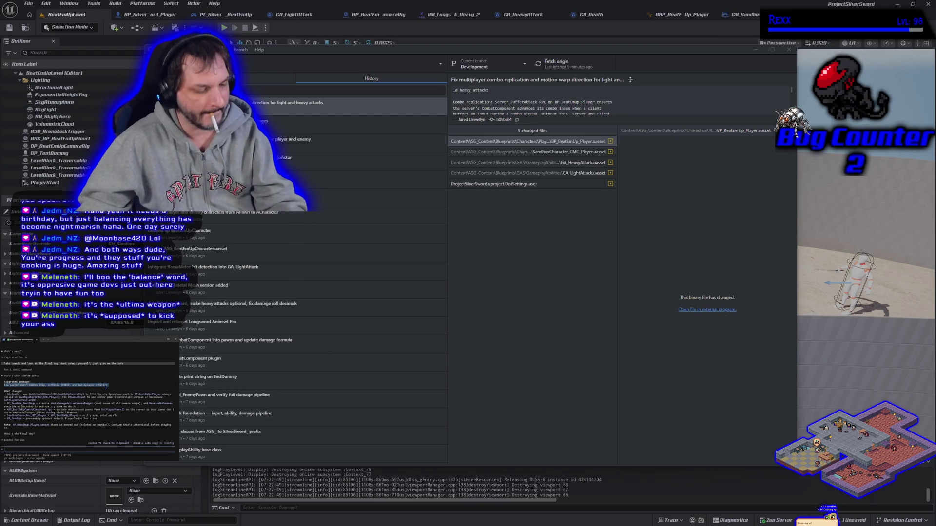
{"action": "left_click", "coordinate": [255, 78]}
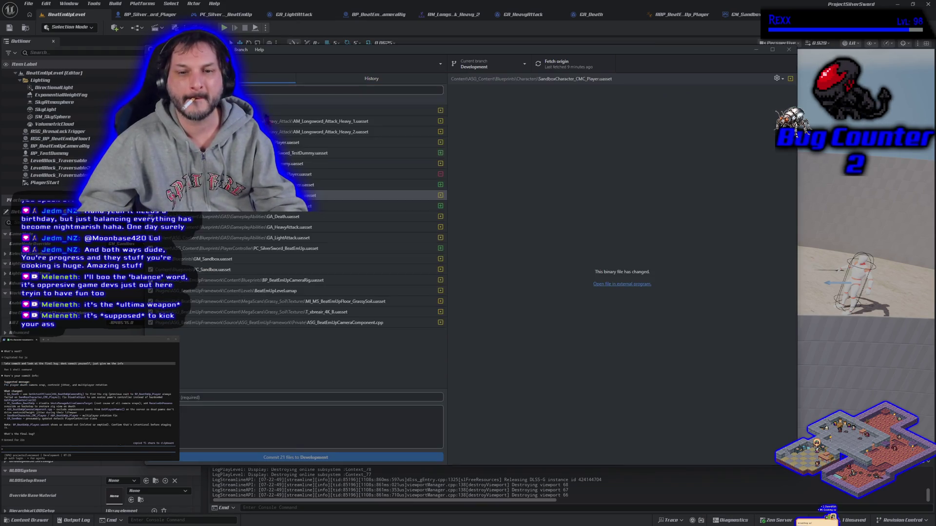
{"action": "left_click", "coordinate": [243, 397]}
{"action": "key", "text": "ctrl+v"}
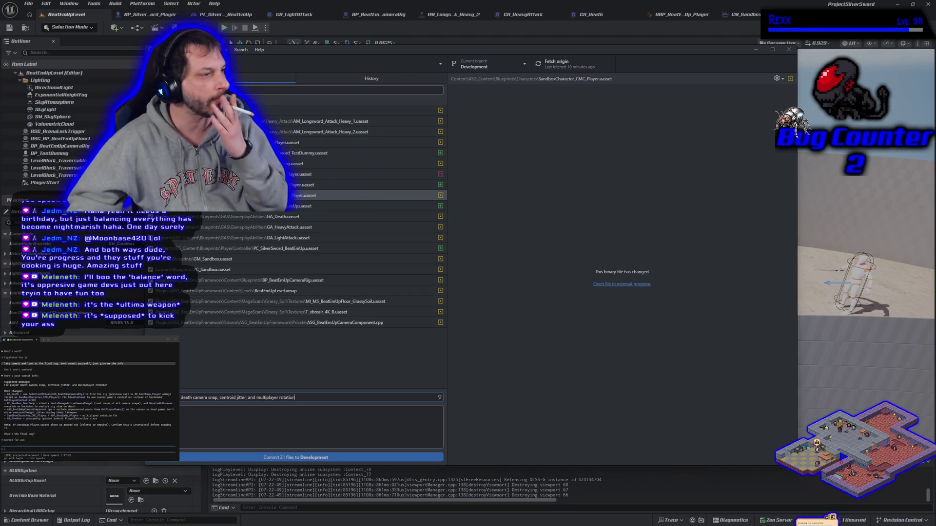
- Use the What changed list as the description, commit 21 files to Development, and push to origin
{"action": "mouse_move", "coordinate": [4, 393]}
{"action": "left_mouse_down"}
{"action": "mouse_move", "coordinate": [146, 414]}
{"action": "mouse_move", "coordinate": [122, 420]}
{"action": "left_mouse_up"}
{"action": "key", "text": "ctrl+c"}
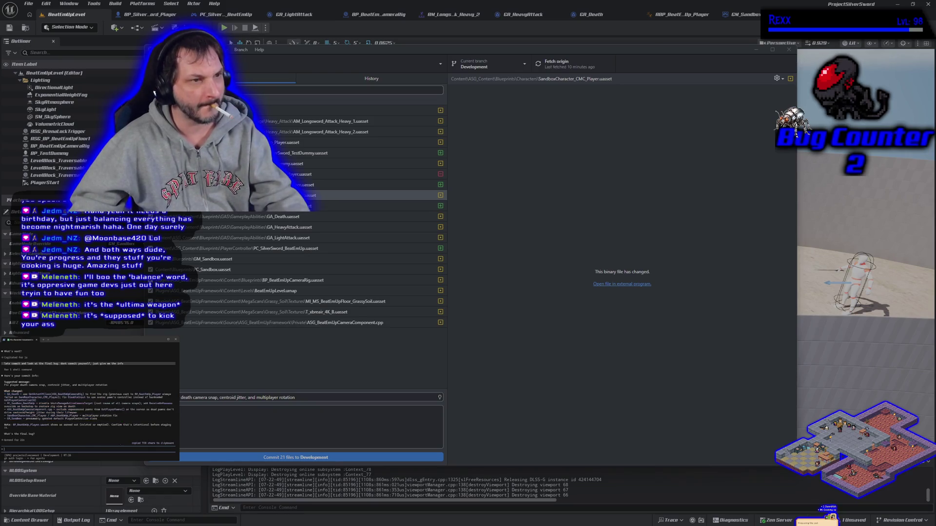
{"action": "left_click", "coordinate": [257, 420]}
{"action": "key", "text": "ctrl+v"}
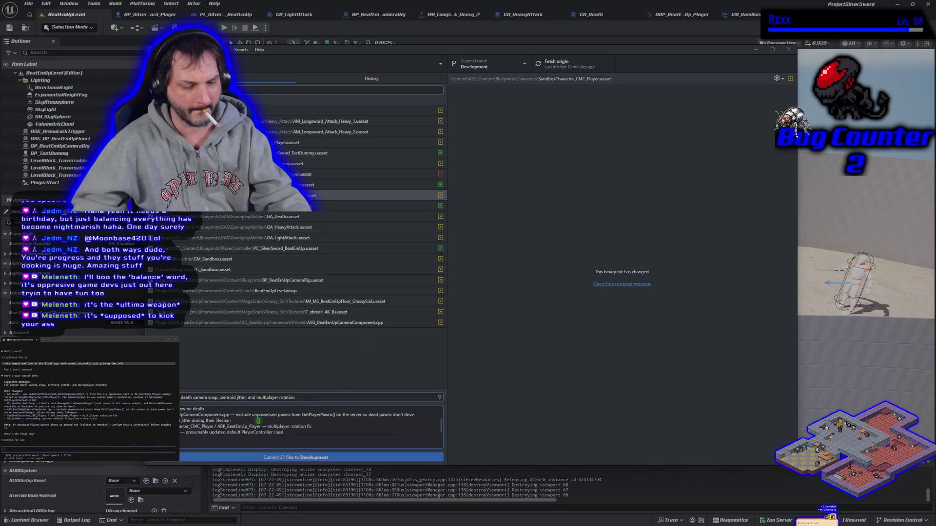
{"action": "left_click", "coordinate": [313, 458]}
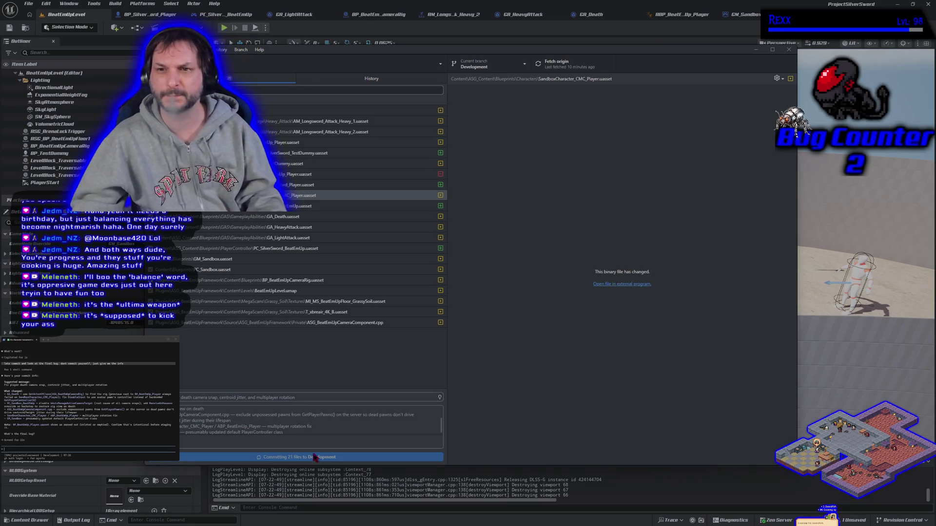
{"action": "left_click", "coordinate": [703, 150]}
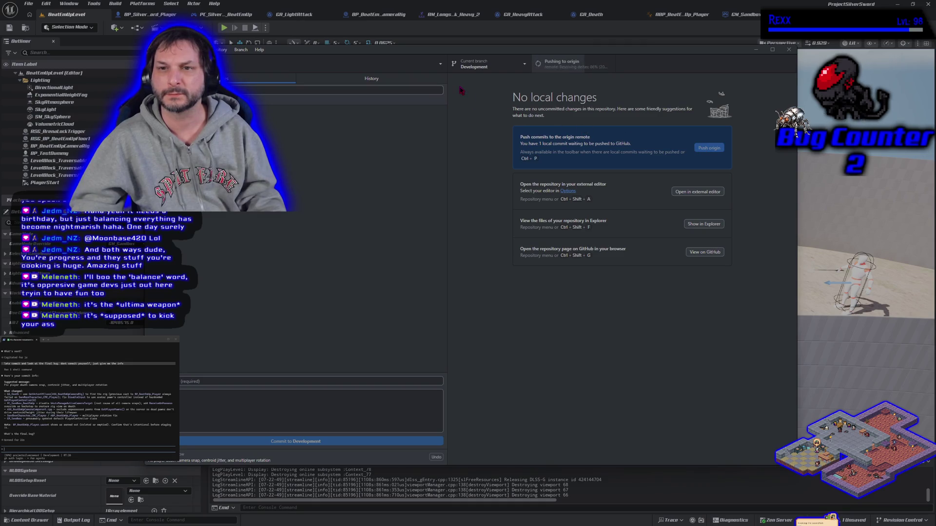
- Switch to main and attempt to discard all 12 changed files, hitting a locked-file error
{"action": "left_click", "coordinate": [491, 73]}
{"action": "left_click", "coordinate": [483, 120]}
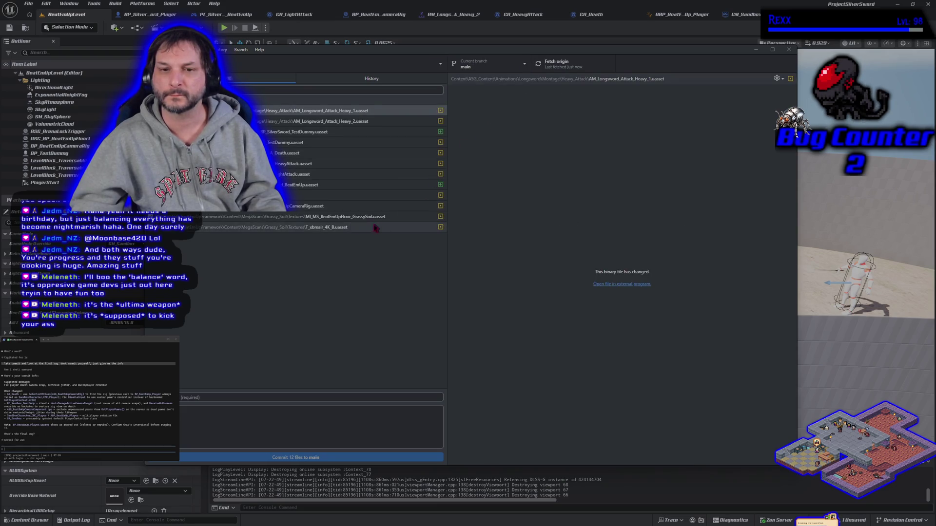
{"action": "left_click", "coordinate": [236, 227], "text": "shift"}
{"action": "right_click", "coordinate": [236, 229]}
{"action": "left_click", "coordinate": [246, 235]}
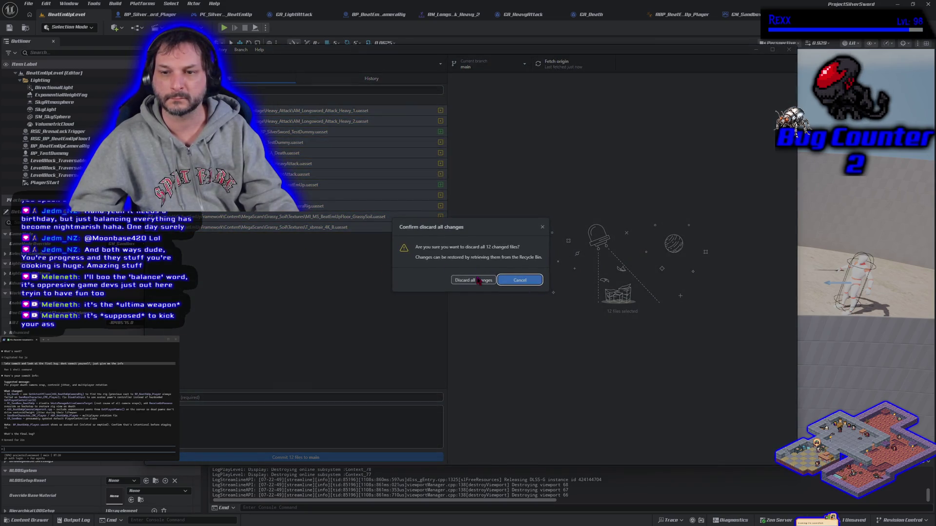
{"action": "left_click", "coordinate": [461, 280]}
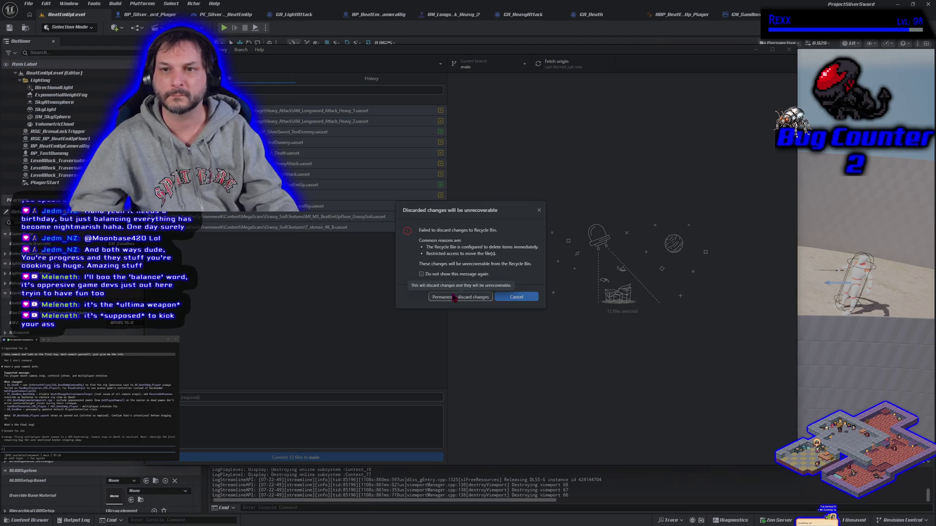
{"action": "left_click", "coordinate": [454, 298]}
{"action": "left_click", "coordinate": [550, 281]}
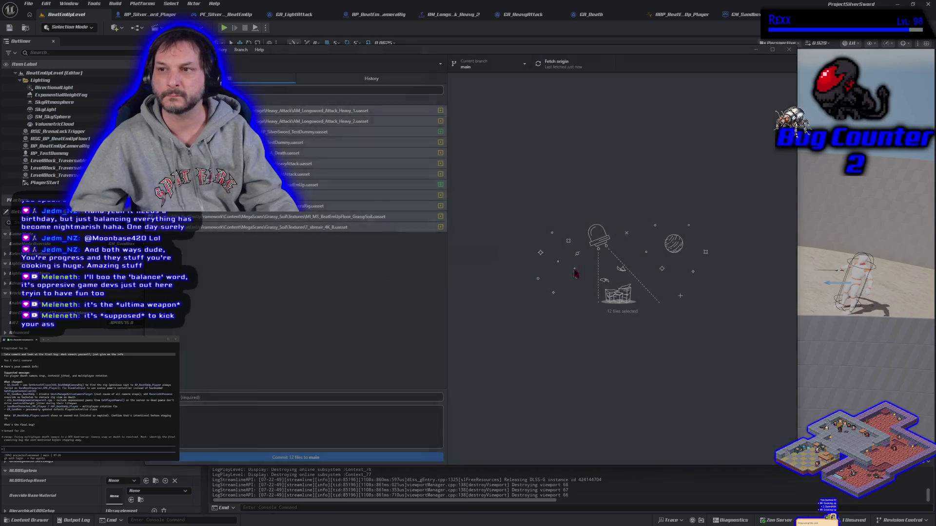
- Quit Unreal after saving the game mode asset, then discard all 13 changed files
{"action": "left_click", "coordinate": [930, 6]}
{"action": "left_click", "coordinate": [931, 6]}
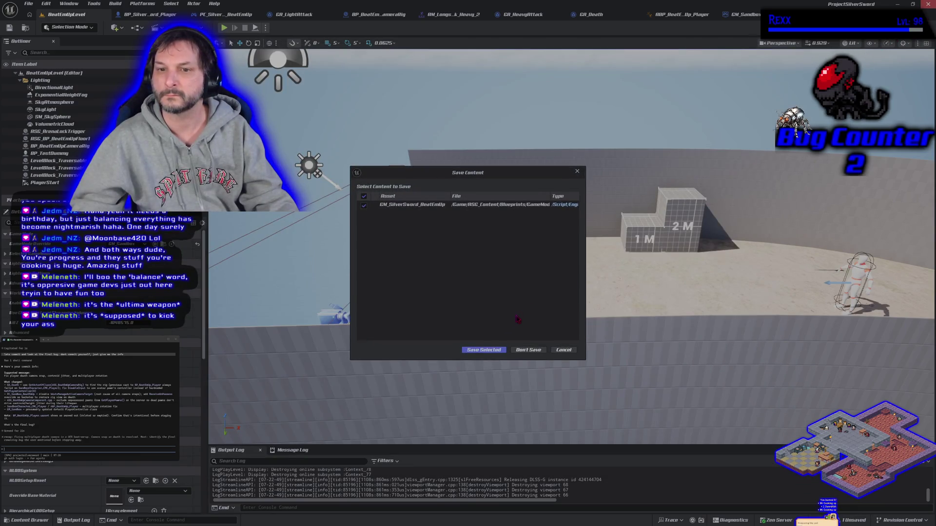
{"action": "left_click", "coordinate": [483, 350]}
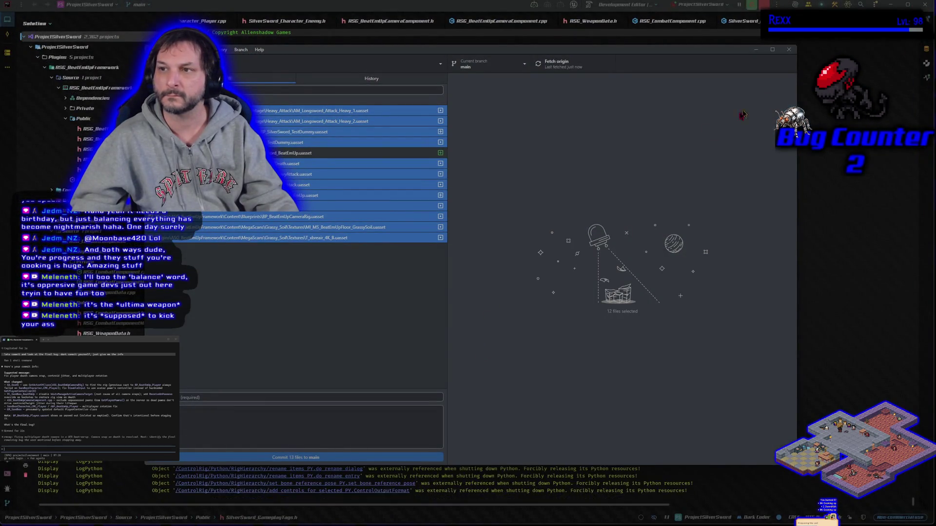
{"action": "left_click", "coordinate": [254, 153], "text": "ctrl"}
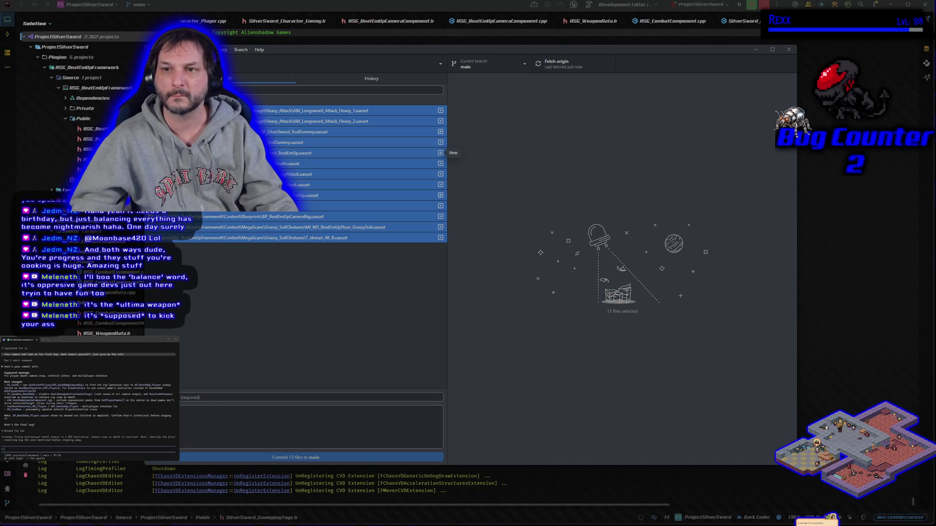
{"action": "right_click", "coordinate": [207, 151]}
{"action": "left_click", "coordinate": [244, 161]}
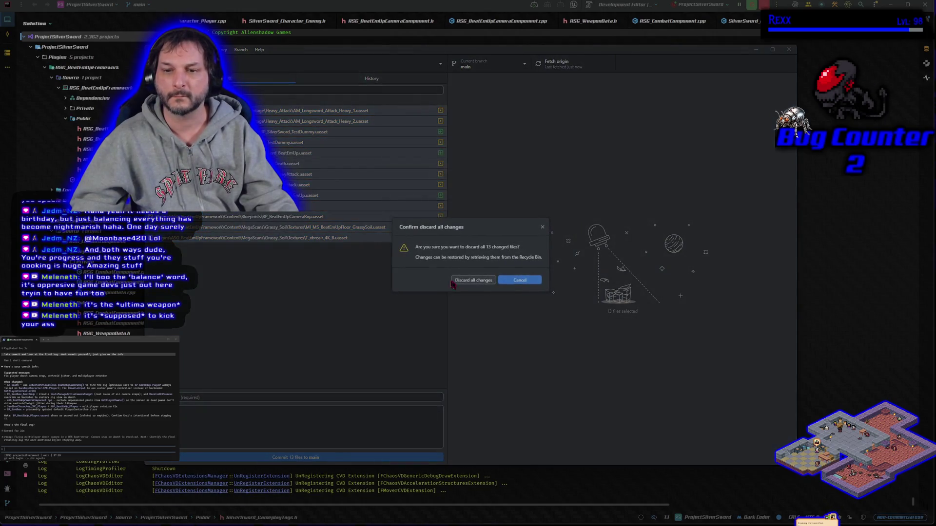
{"action": "left_click", "coordinate": [477, 281]}
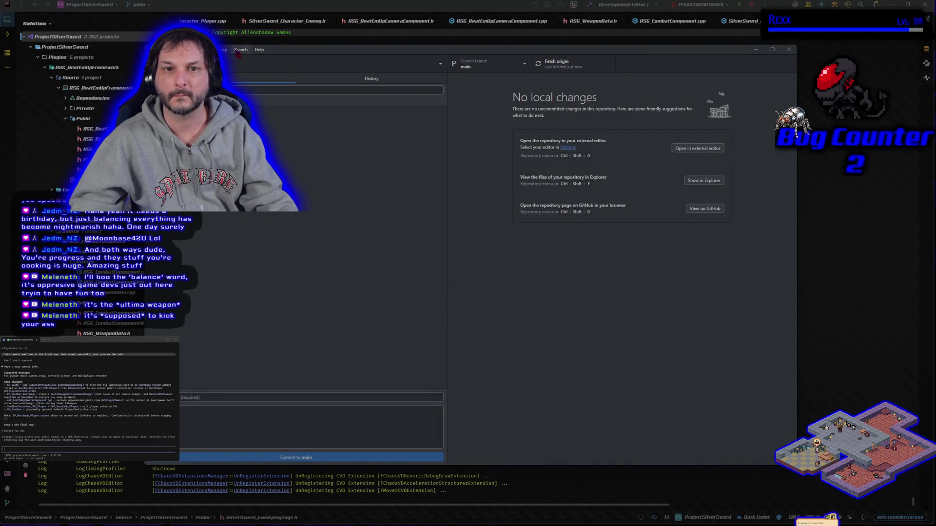
- Merge Development into main with a merge commit, push main, and return to Development
{"action": "left_click", "coordinate": [240, 49]}
{"action": "left_click", "coordinate": [282, 145]}
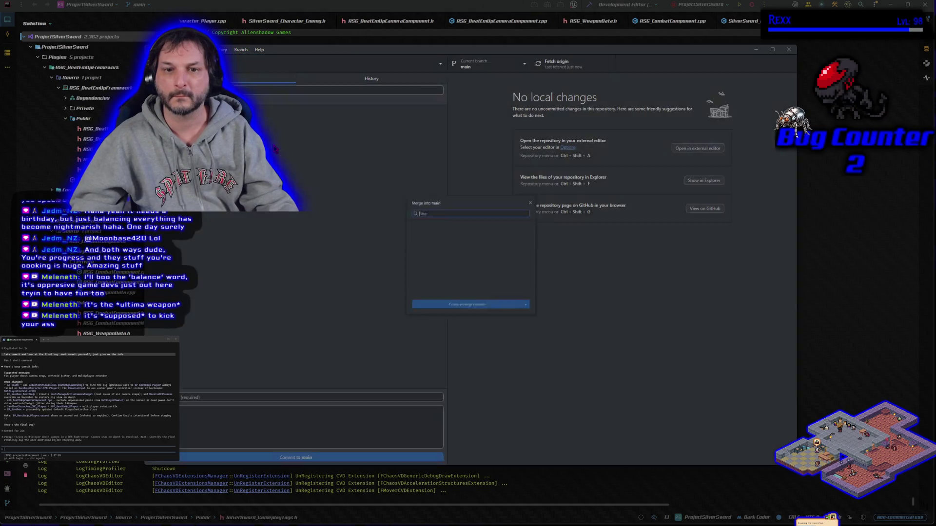
{"action": "left_click", "coordinate": [451, 251]}
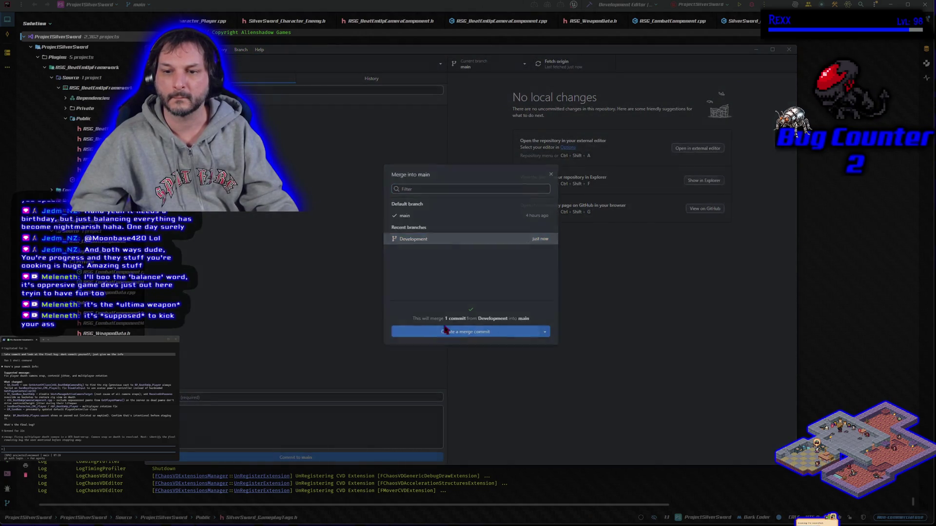
{"action": "left_click", "coordinate": [446, 329]}
{"action": "key", "text": "ctrl+p"}
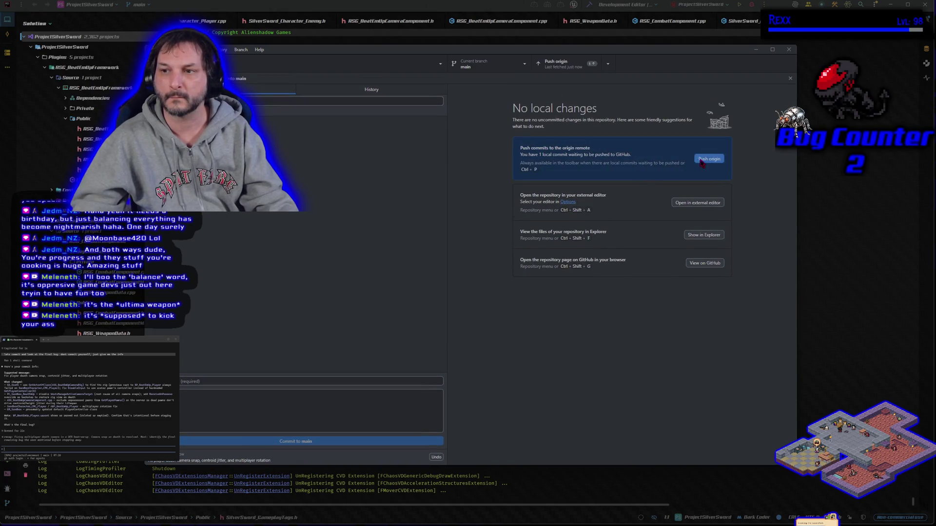
{"action": "left_click", "coordinate": [489, 68]}
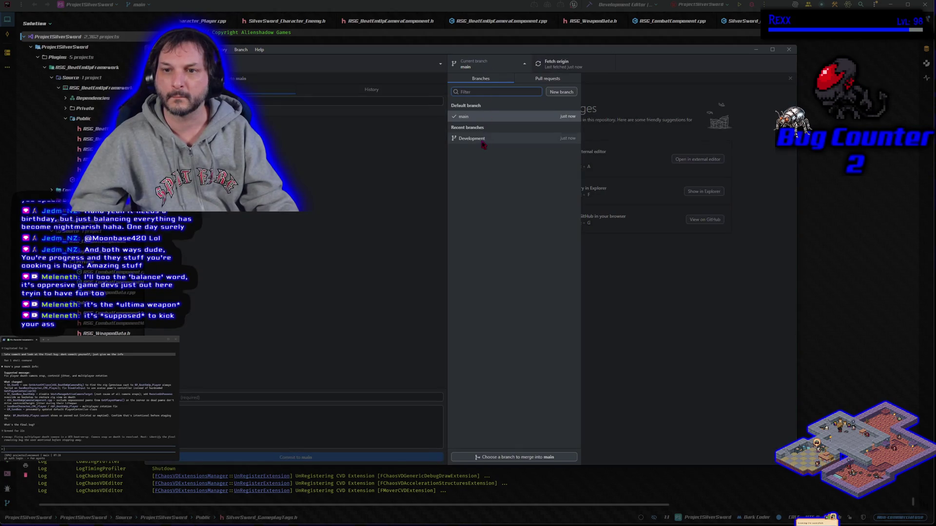
{"action": "left_click", "coordinate": [486, 138]}
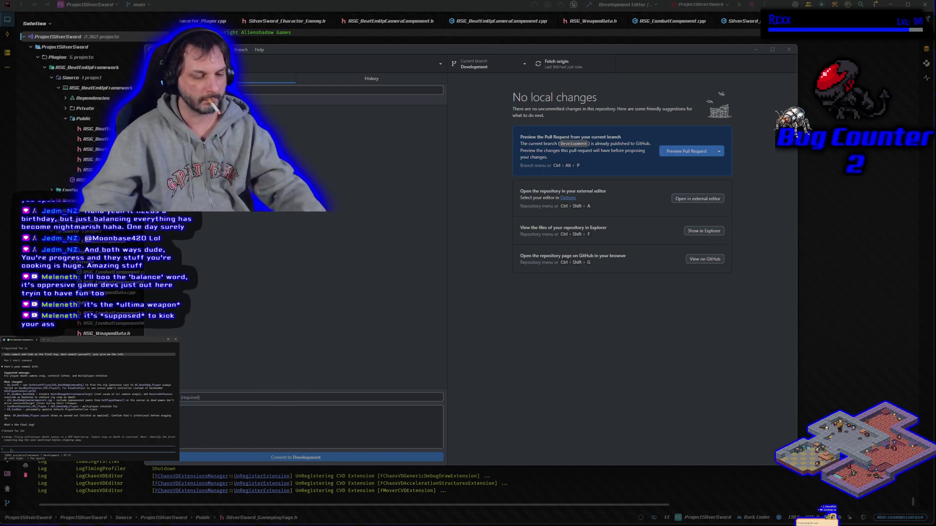
- Send the agent a request about the heavy attack continuing the combo and the original warp rotation
{"action": "type", "text": "heavy"}
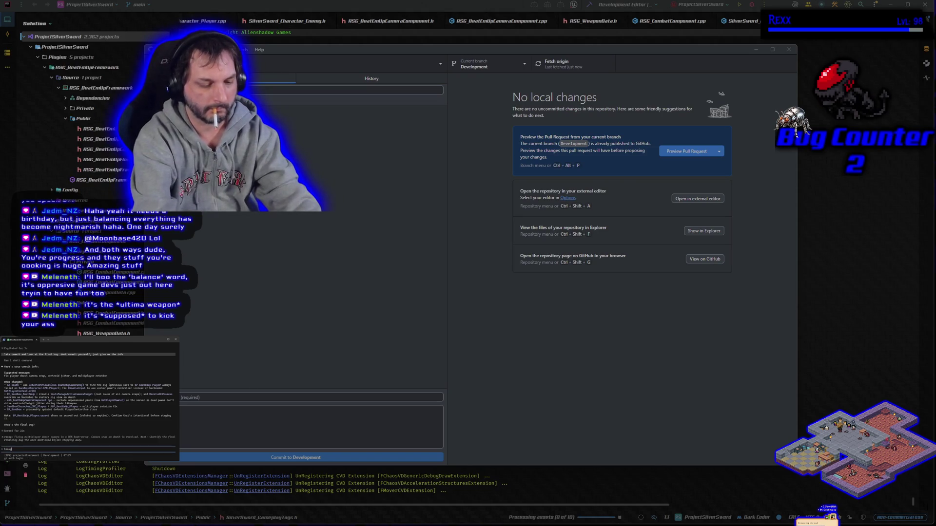
{"action": "type", "text": " attack continue co"}
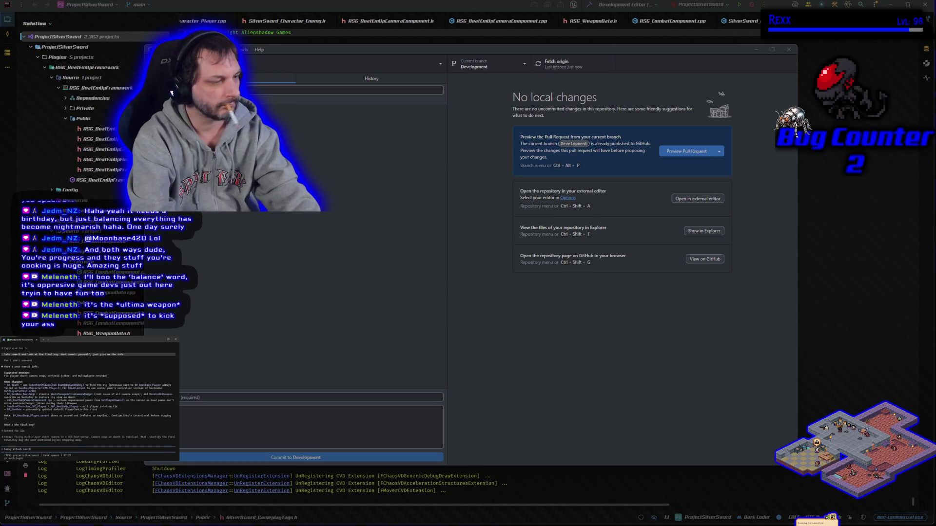
{"action": "type", "text": "mbo"}
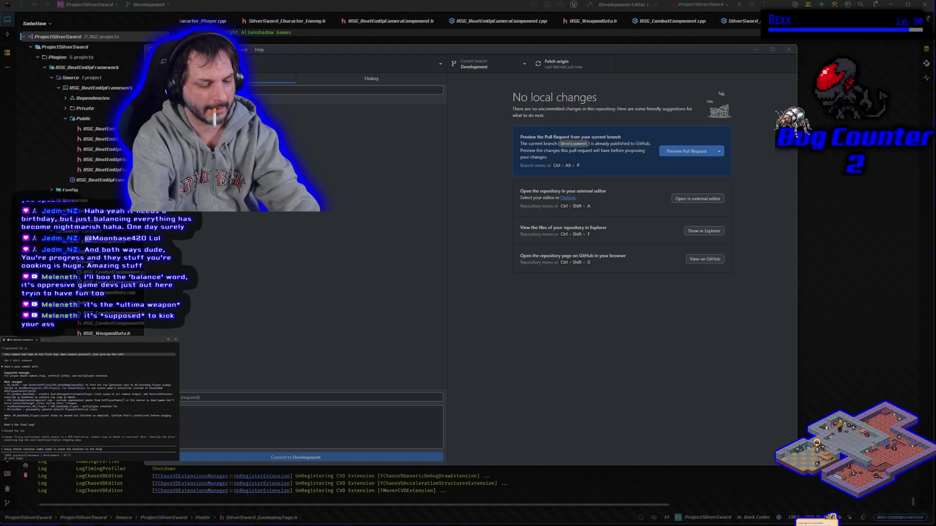
{"action": "type", "text": "s ori"}
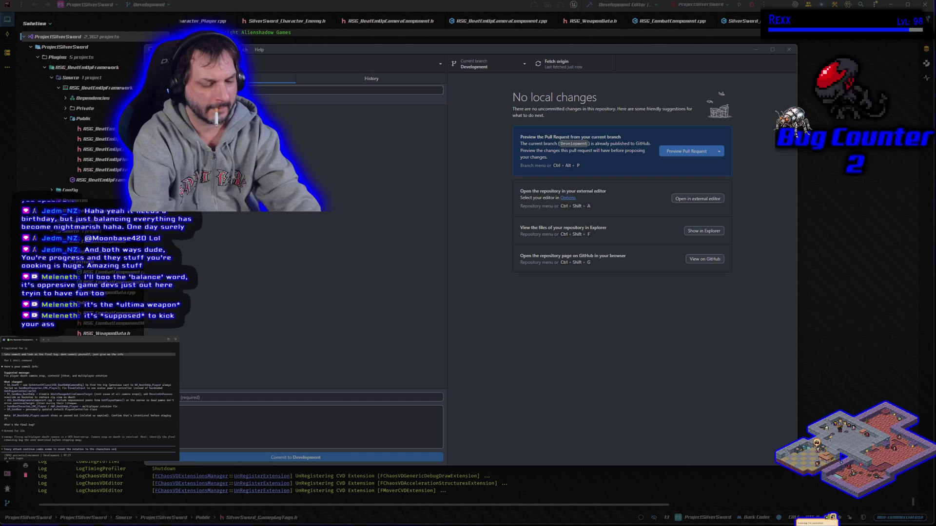
{"action": "type", "text": "ginal wsal wor"}
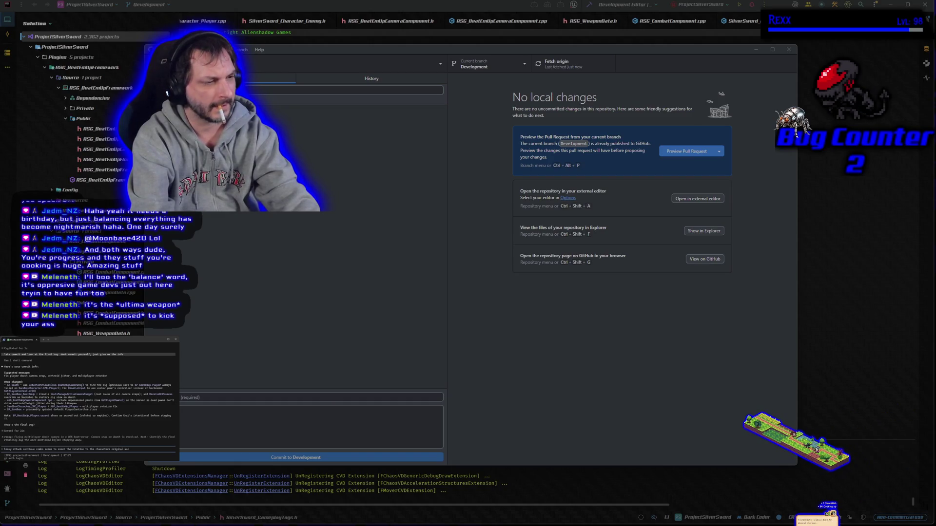
{"action": "type", "text": "otation"}
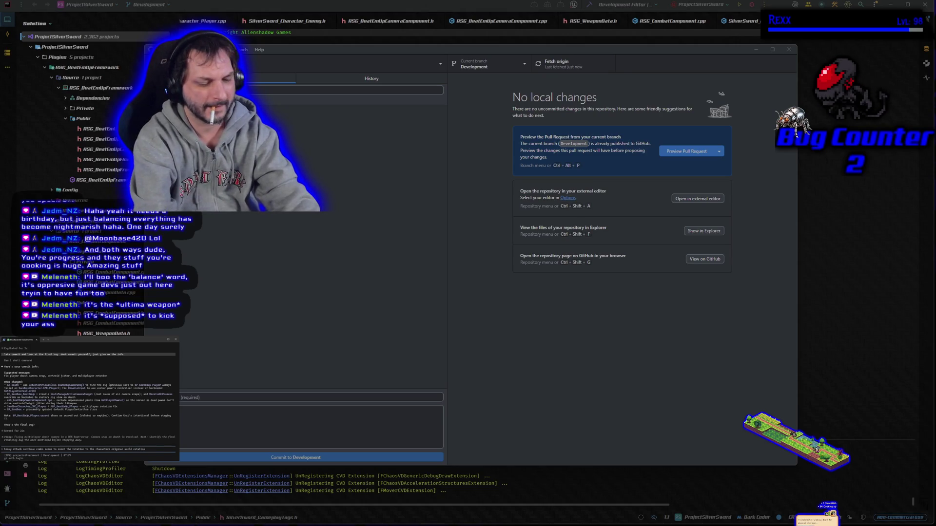
{"action": "type", "text": " so playe"}
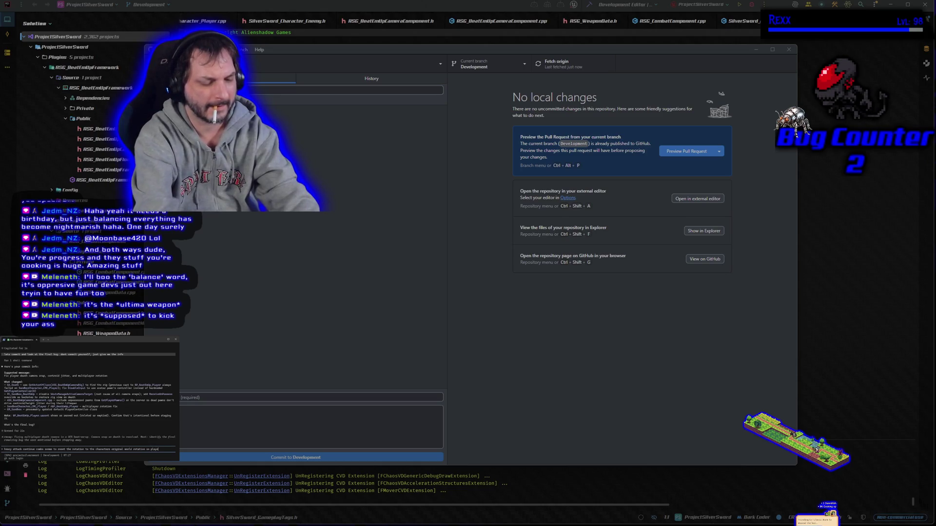
{"action": "type", "text": "r start"}
{"action": "key", "text": "Return"}
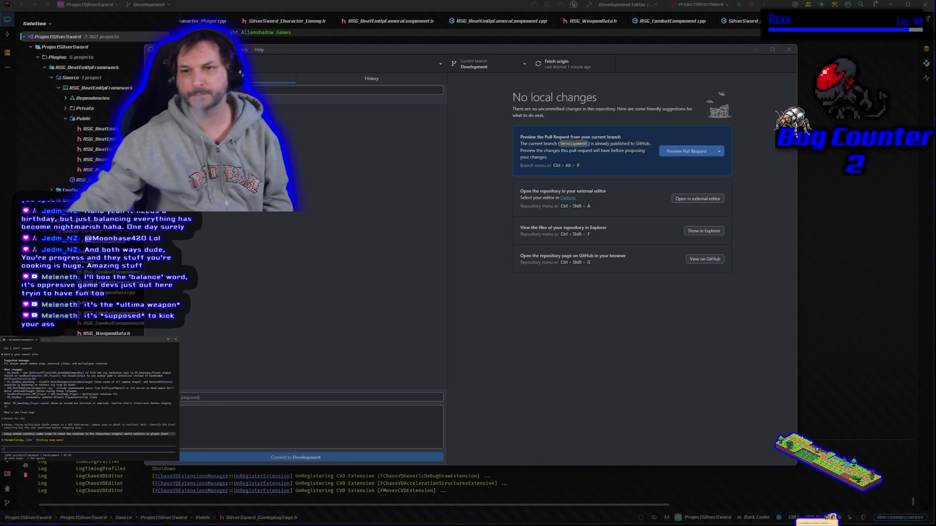
{"action": "left_click", "coordinate": [755, 50]}
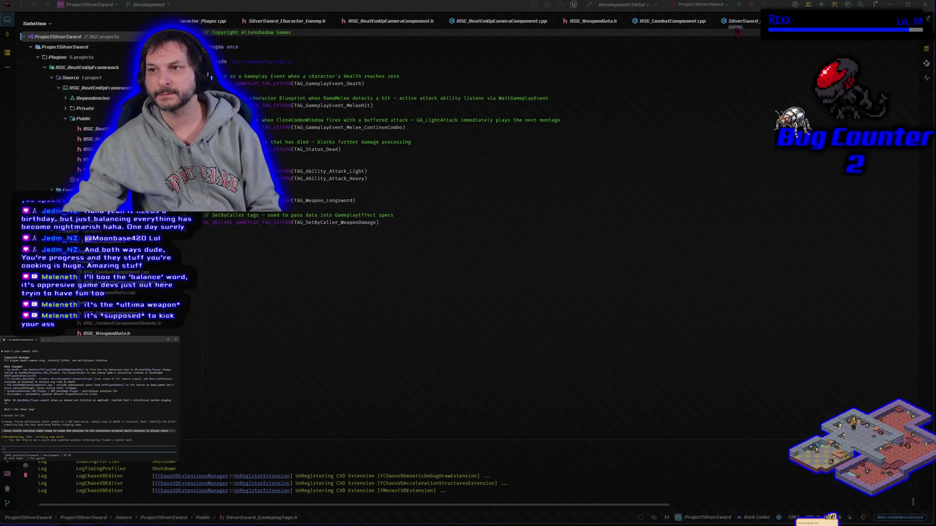
- Build the project from Rider's toolbar to relaunch the Unreal Editor on BeatEmUpLevel
{"action": "left_click", "coordinate": [752, 6]}
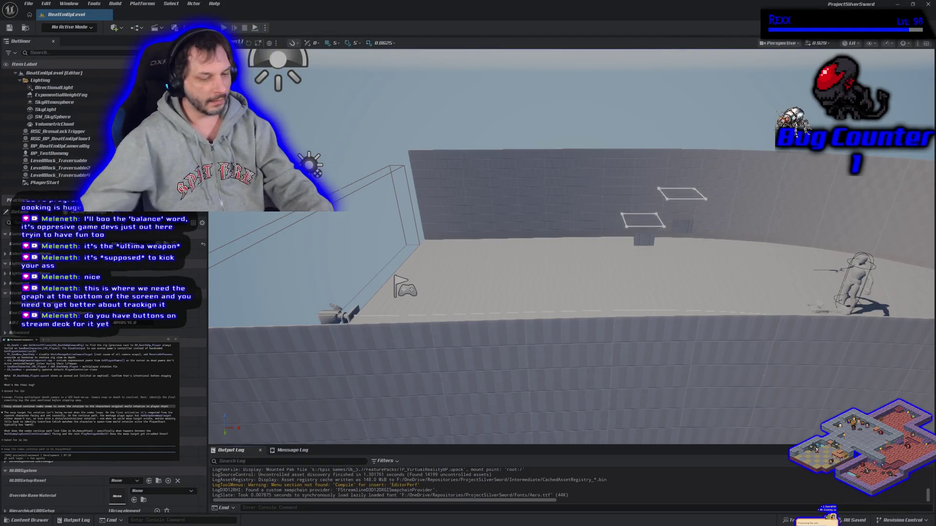
- Send Claude a question about the character facing a direction even without input
{"action": "type", "text": "ually"}
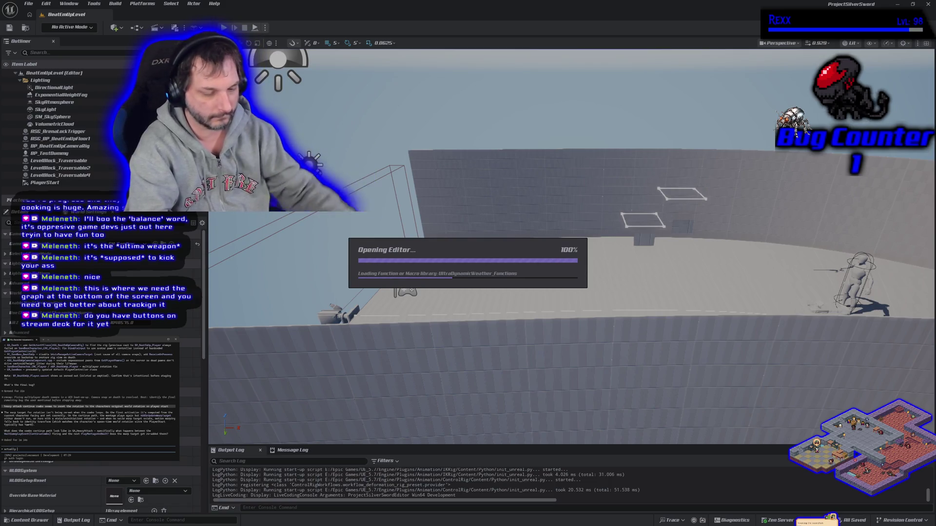
{"action": "type", "text": " its anytime im facing a di"}
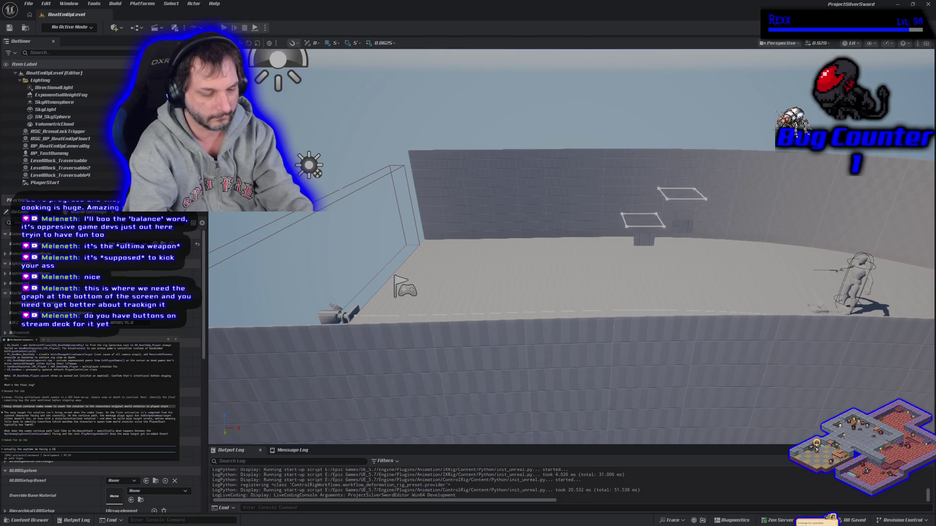
{"action": "type", "text": "rection not"}
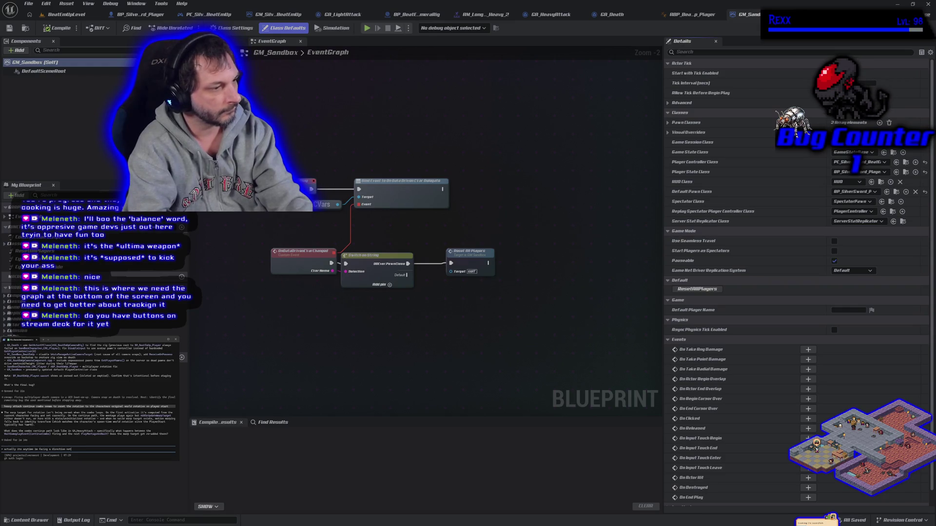
{"action": "key", "text": "BackSpace"}
{"action": "key", "text": "BackSpace"}
{"action": "key", "text": "BackSpace"}
{"action": "type", "text": "without giving input"}
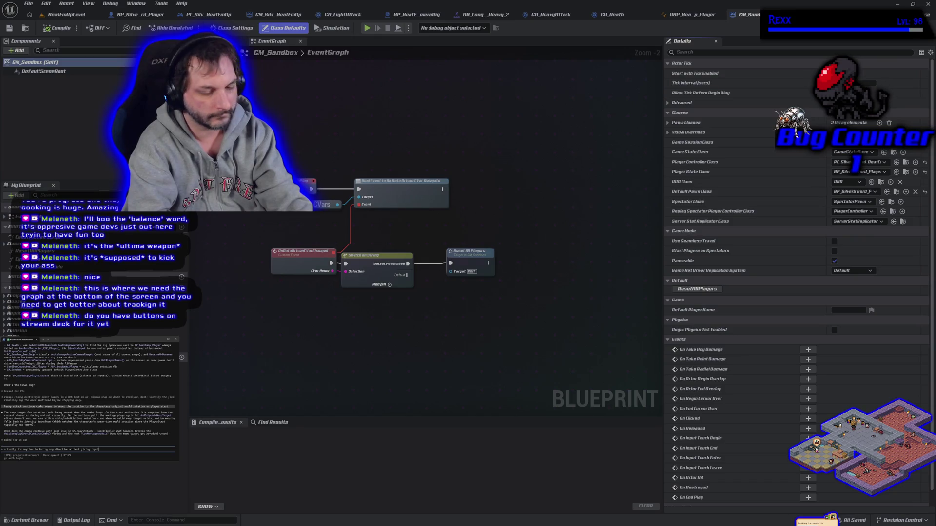
{"action": "type", "text": ", its seems like set actor rot"}
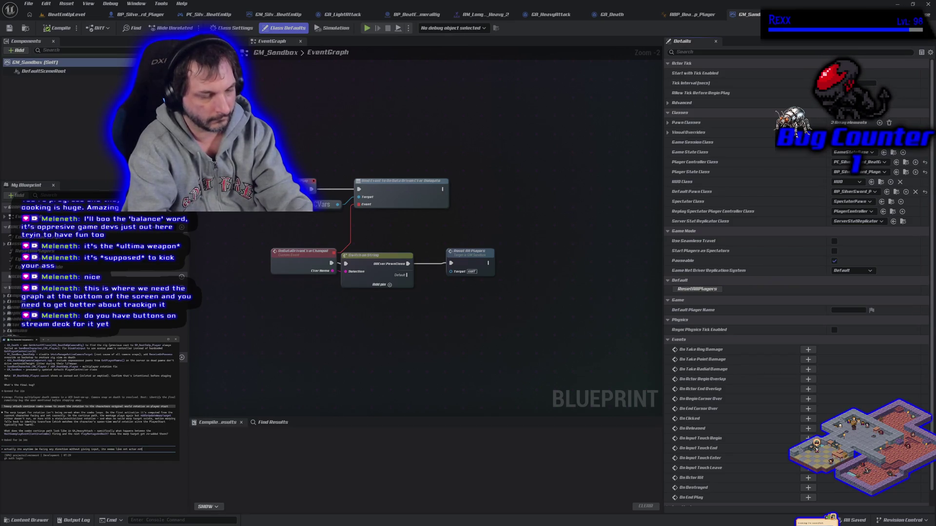
{"action": "key", "text": "BackSpace"}
{"action": "key", "text": "BackSpace"}
{"action": "key", "text": "BackSpace"}
{"action": "type", "text": "using "}
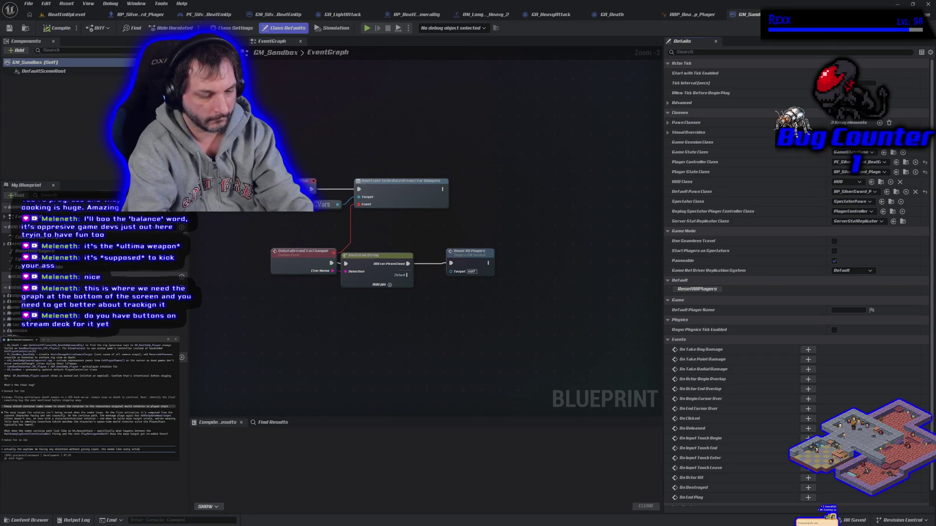
{"action": "type", "text": "tion is"}
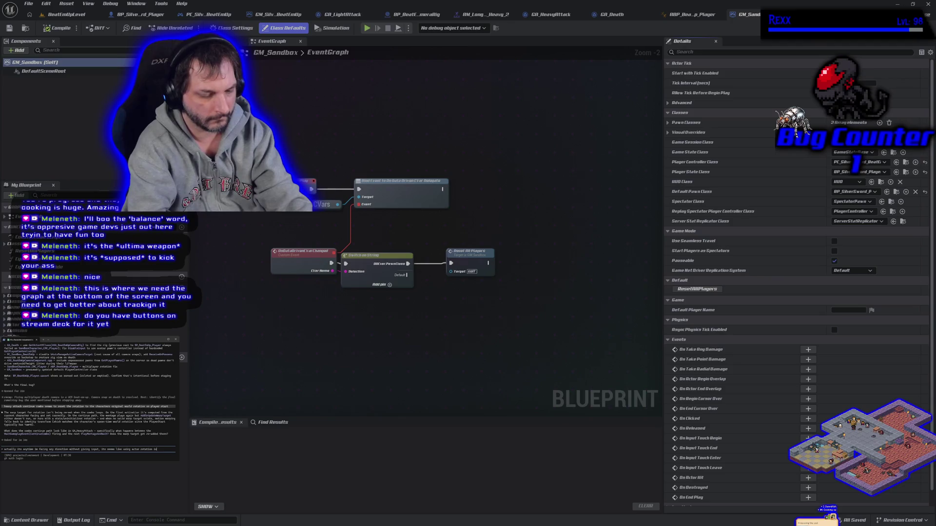
{"action": "type", "text": "methi"}
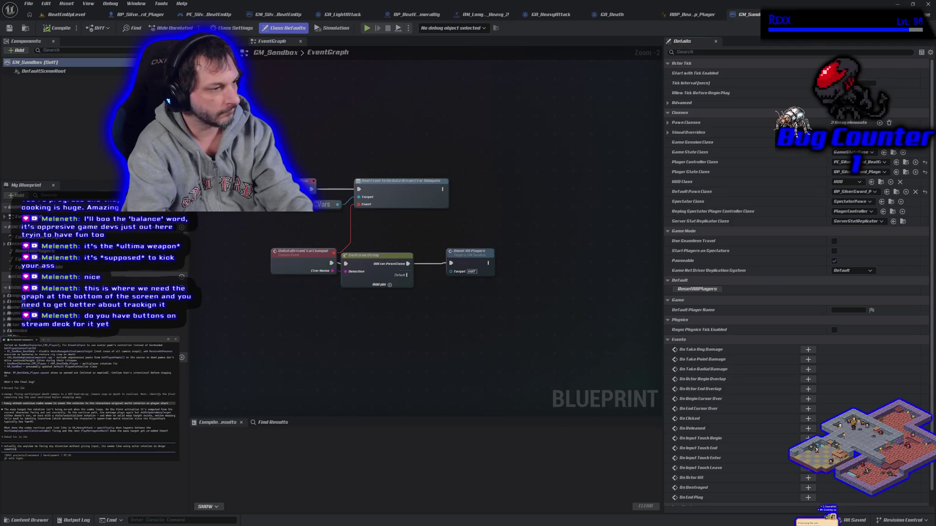
{"action": "key", "text": "ctrl+BackSpace"}
{"action": "key", "text": "ctrl+BackSpace"}
{"action": "type", "text": "dei"}
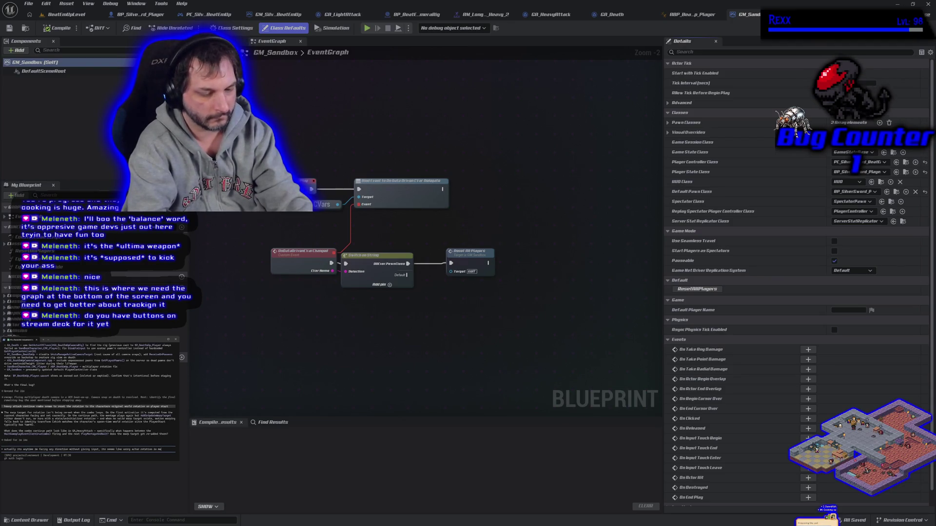
{"action": "type", "text": " us face the wrong way. im using the game animation sample cmc a"}
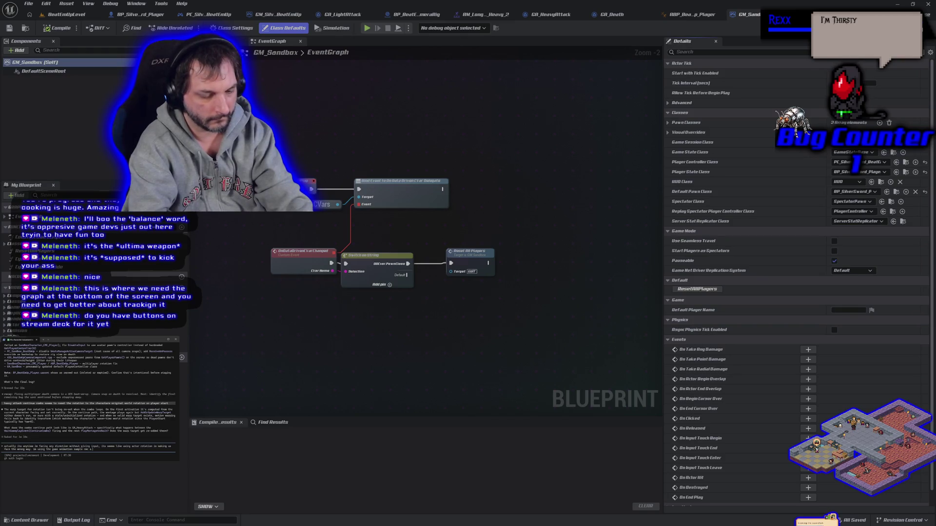
{"action": "type", "text": "f it"}
{"action": "key", "text": "Return"}
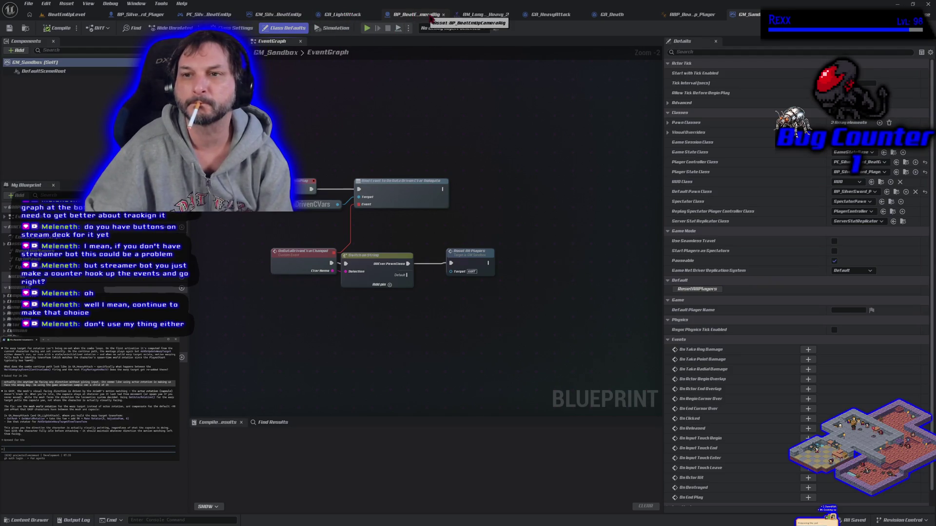
- Switch to BP_SilverSword_Player and open its ServerSetWarpTargetRotation function from My Blueprint
{"action": "left_click", "coordinate": [146, 15]}
{"action": "scroll", "coordinate": [345, 352], "scroll_direction": "up", "scroll_amount": 1}
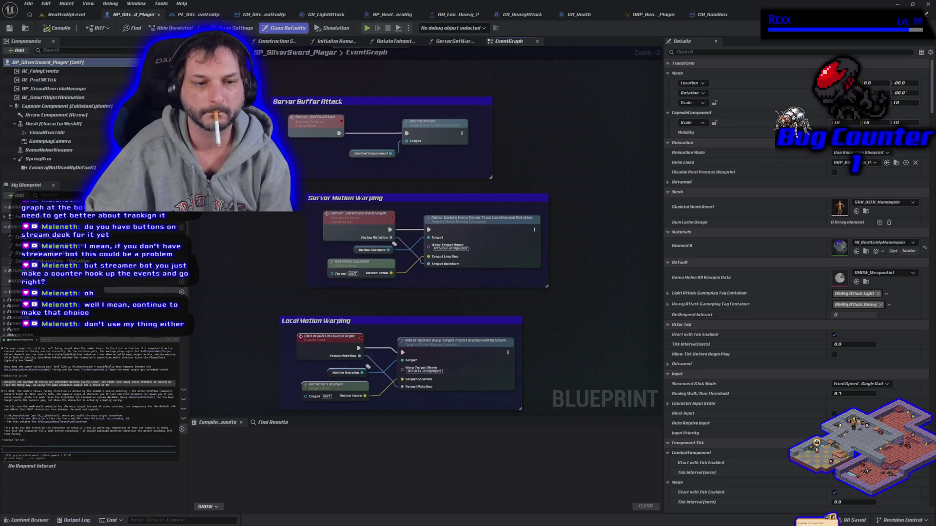
{"action": "left_click", "coordinate": [61, 261]}
{"action": "double_click", "coordinate": [61, 261]}
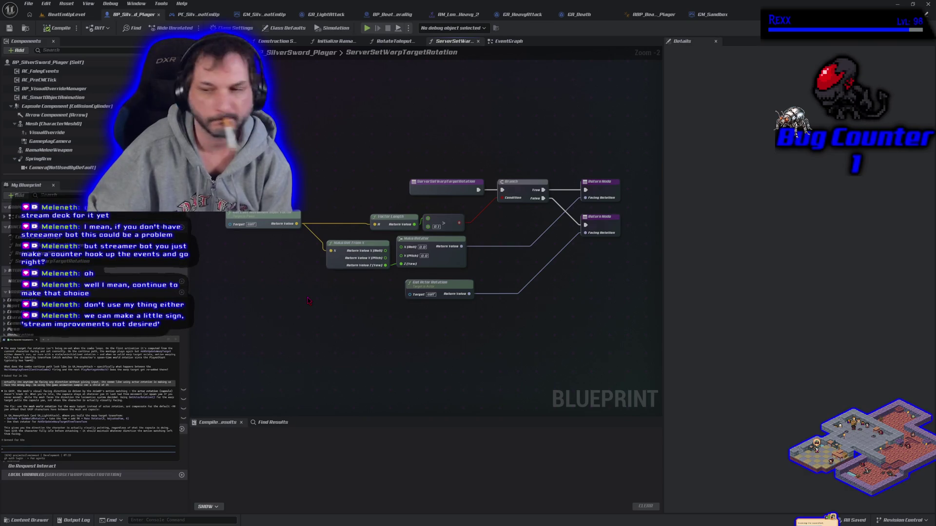
- Drop a Mesh component reference into the graph and add a Get World Rotation node from it
{"action": "right_click", "coordinate": [315, 327]}
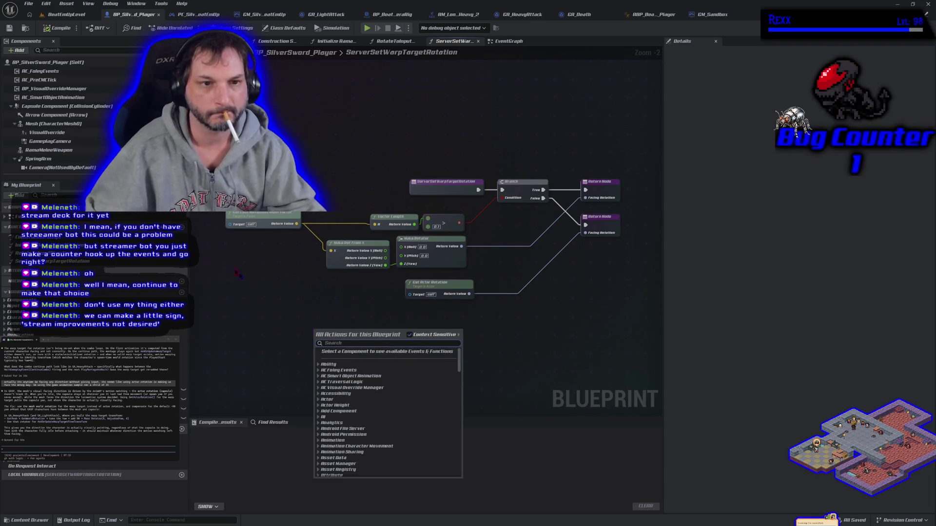
{"action": "mouse_move", "coordinate": [54, 123]}
{"action": "left_mouse_down"}
{"action": "mouse_move", "coordinate": [306, 323]}
{"action": "mouse_move", "coordinate": [344, 331]}
{"action": "left_mouse_up"}
{"action": "type", "text": "get world tr"}
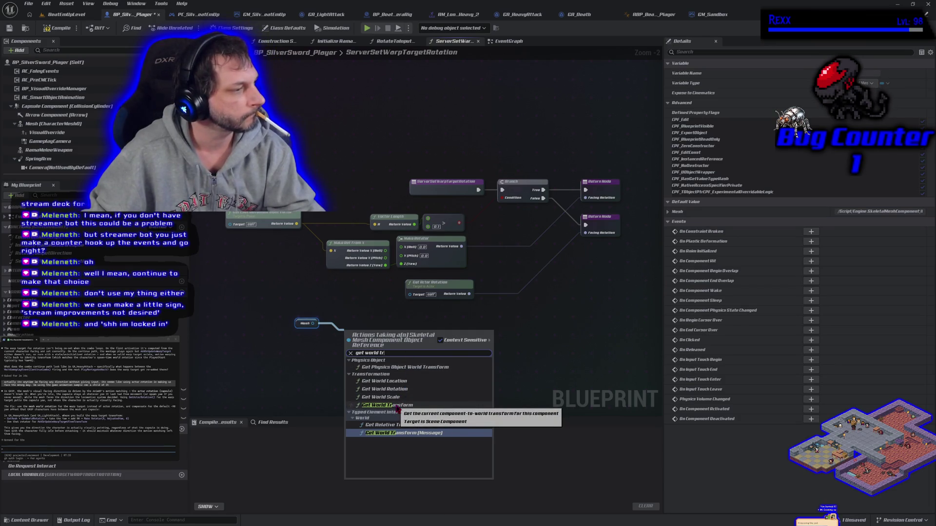
{"action": "key", "text": "BackSpace"}
{"action": "key", "text": "BackSpace"}
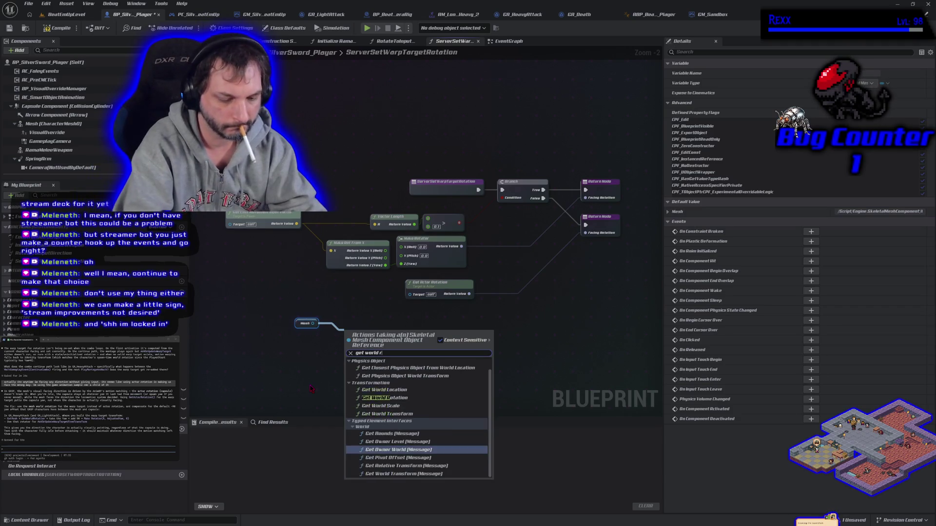
{"action": "type", "text": "rot"}
{"action": "key", "text": "Return"}
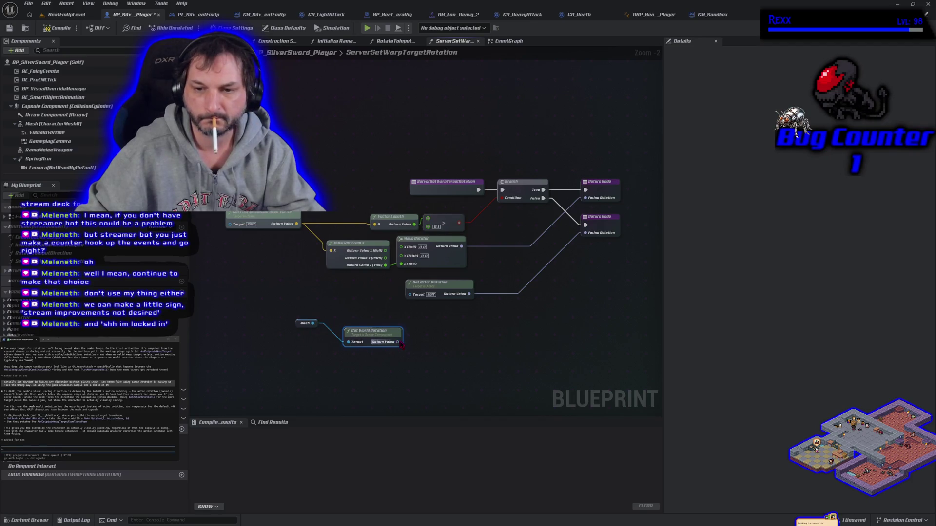
{"action": "right_click", "coordinate": [398, 342]}
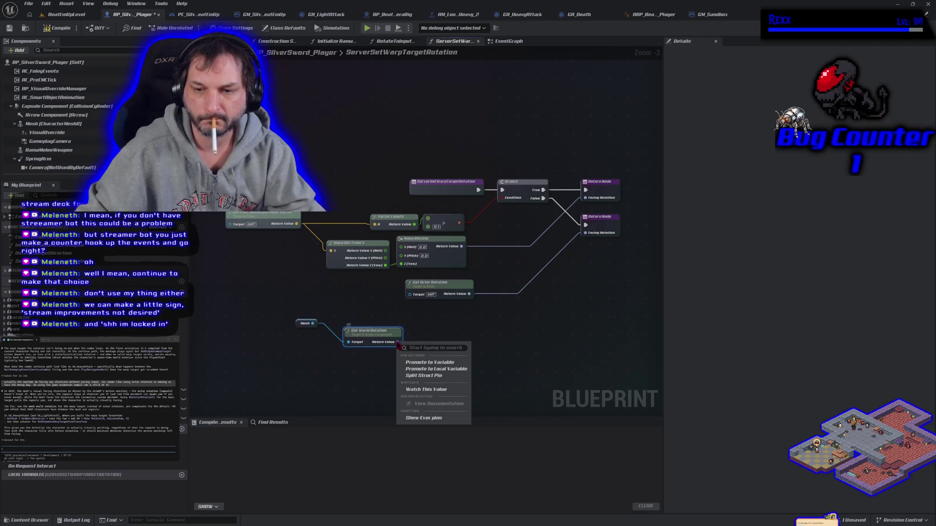
- Split the world rotation output and add 90 to it with an Add node
{"action": "left_click", "coordinate": [423, 376]}
{"action": "left_click_drag", "start_coordinate": [412, 349], "coordinate": [434, 353]}
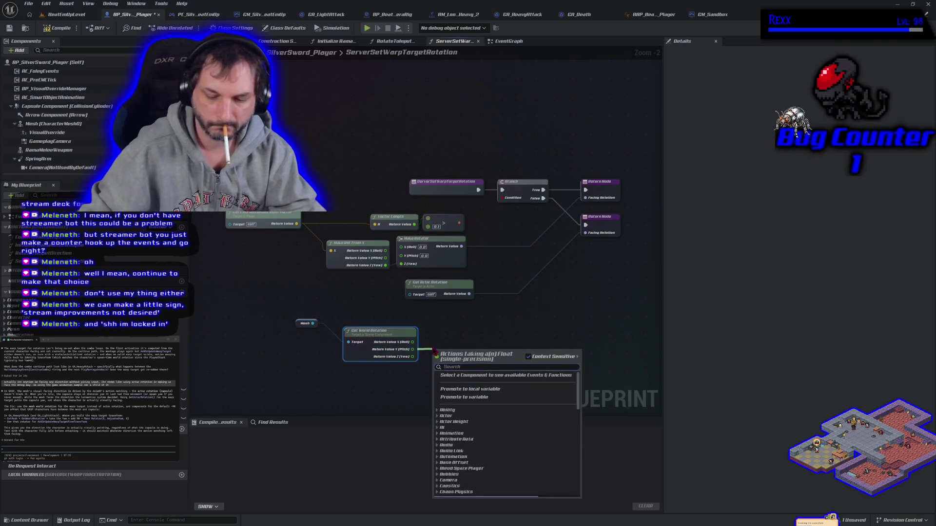
{"action": "type", "text": "+"}
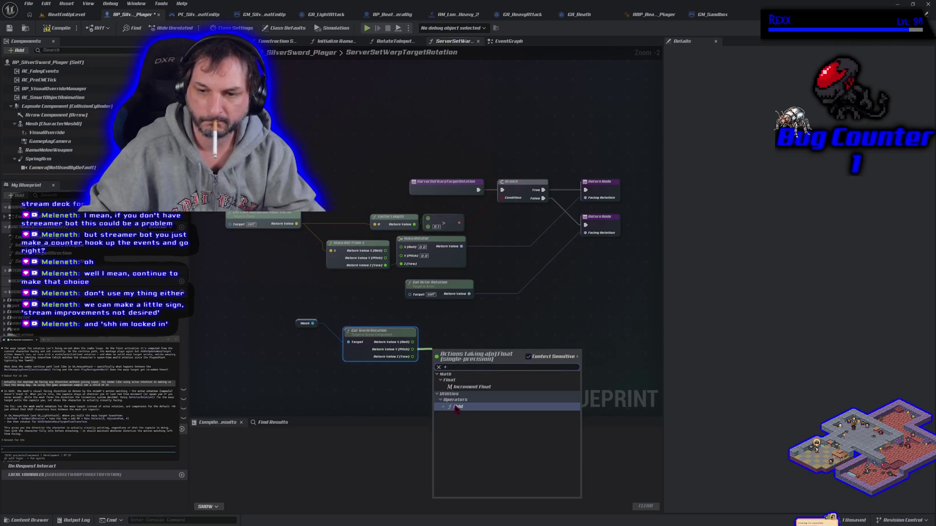
{"action": "left_click", "coordinate": [455, 408]}
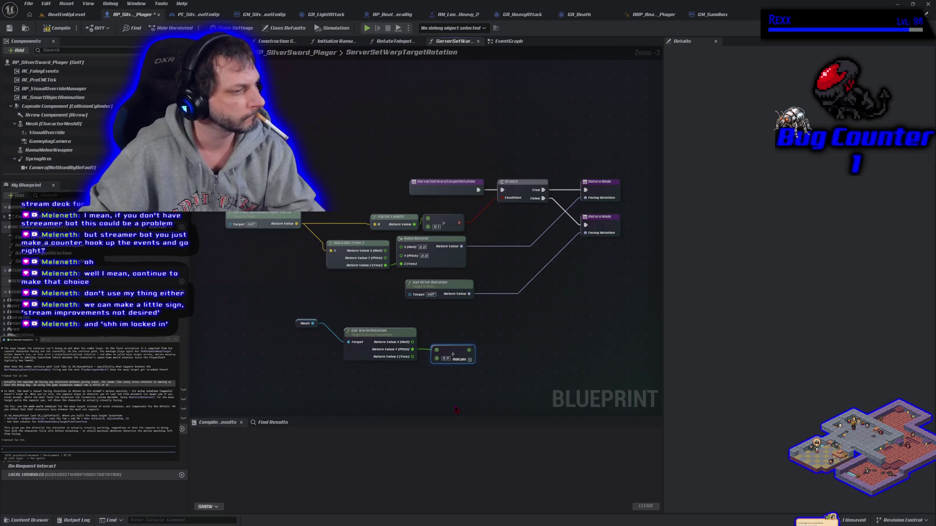
{"action": "left_click", "coordinate": [445, 358]}
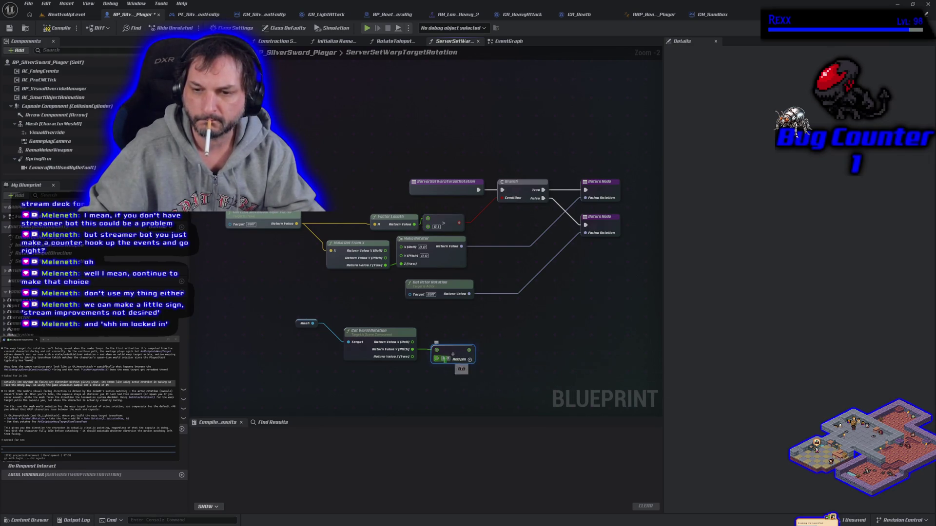
{"action": "type", "text": "90"}
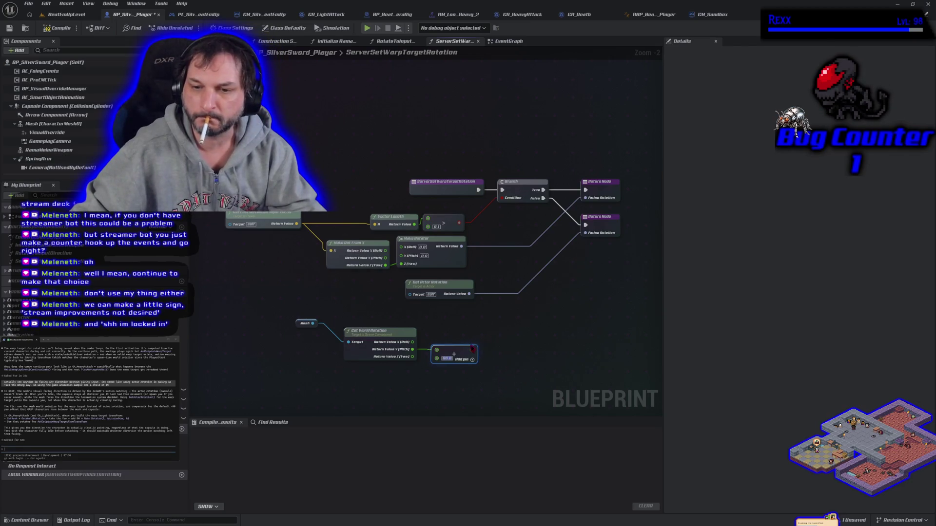
- Feed the sum into a new Make Rotator, reading world Yaw and driving the rotator's Yaw
{"action": "left_click_drag", "start_coordinate": [412, 342], "coordinate": [499, 336]}
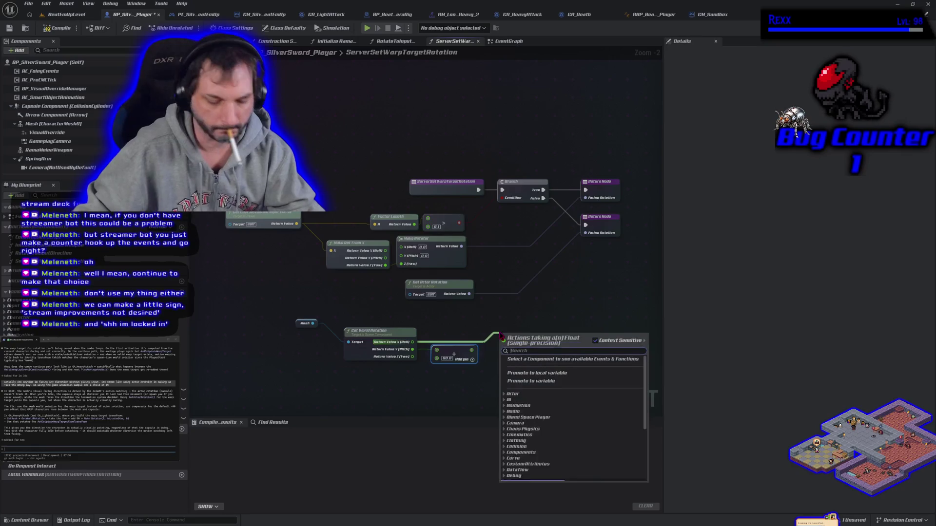
{"action": "type", "text": "make rot"}
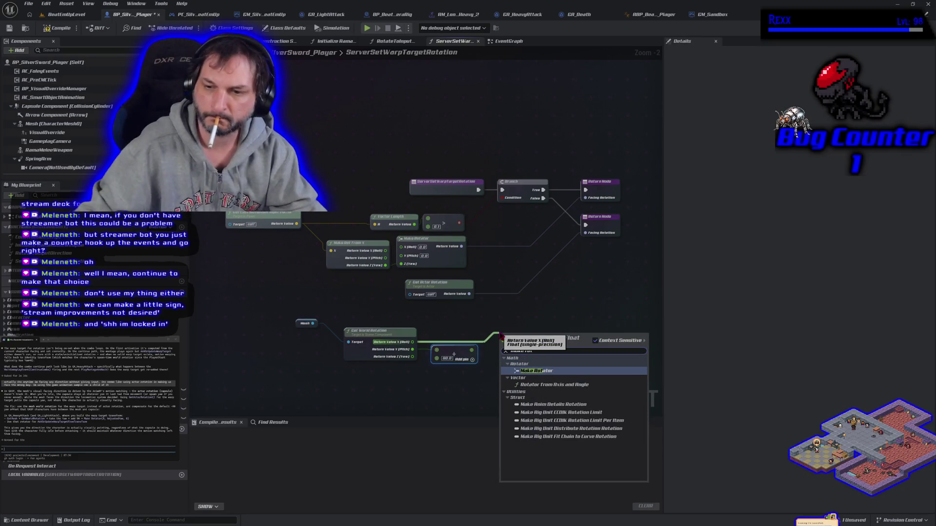
{"action": "left_click", "coordinate": [533, 374]}
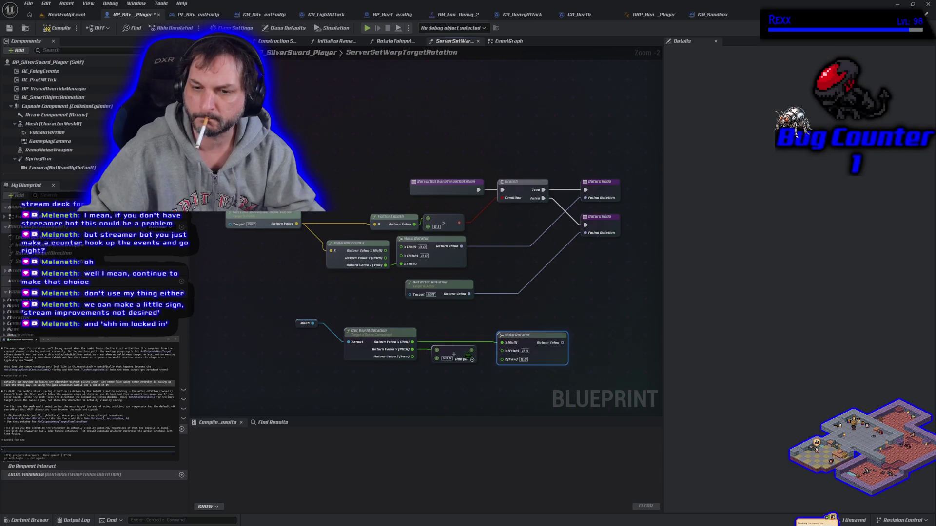
{"action": "left_click_drag", "start_coordinate": [471, 349], "coordinate": [504, 351]}
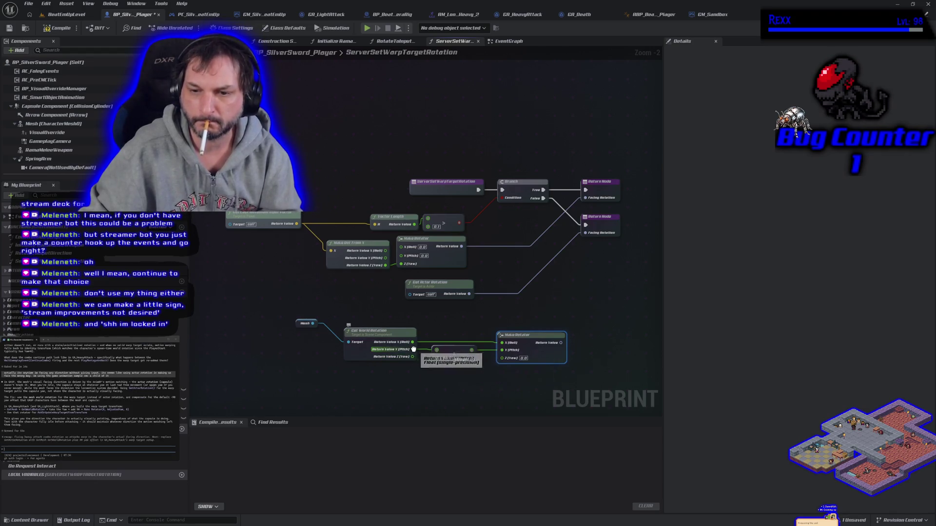
{"action": "left_click_drag", "start_coordinate": [413, 349], "coordinate": [412, 356]}
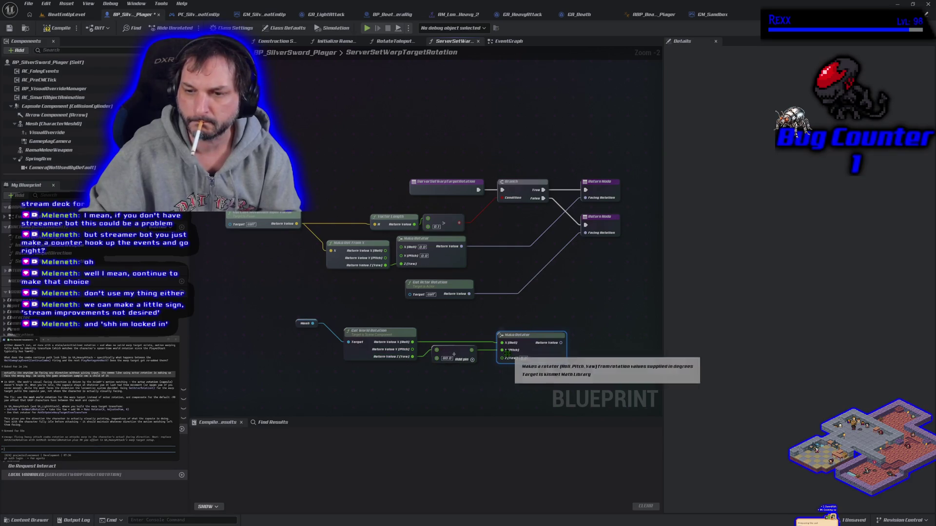
{"action": "mouse_move", "coordinate": [501, 350]}
{"action": "left_mouse_down"}
{"action": "mouse_move", "coordinate": [502, 366]}
{"action": "mouse_move", "coordinate": [415, 349]}
{"action": "mouse_move", "coordinate": [502, 350]}
{"action": "left_mouse_up"}
- Compile and save, then wire the lower Make Rotator into the second Return Node's Facing Rotation
{"action": "left_click", "coordinate": [57, 29]}
{"action": "left_click", "coordinate": [10, 28]}
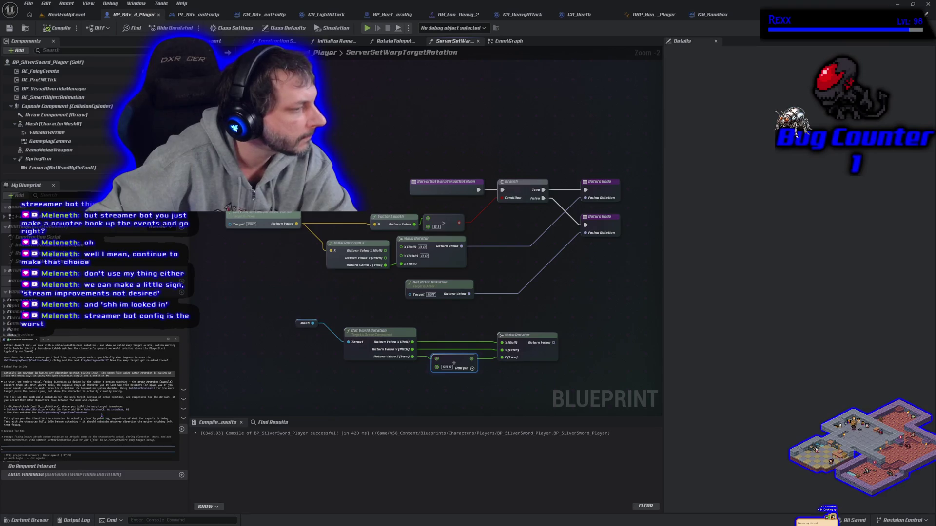
{"action": "mouse_move", "coordinate": [553, 342]}
{"action": "left_mouse_down"}
{"action": "mouse_move", "coordinate": [609, 350]}
{"action": "mouse_move", "coordinate": [586, 233]}
{"action": "left_mouse_up"}
{"action": "left_click", "coordinate": [58, 28]}
- Save the player blueprint and start a play-in-editor session in BeatEmUpLevel
{"action": "left_click", "coordinate": [9, 27]}
{"action": "left_click", "coordinate": [73, 16]}
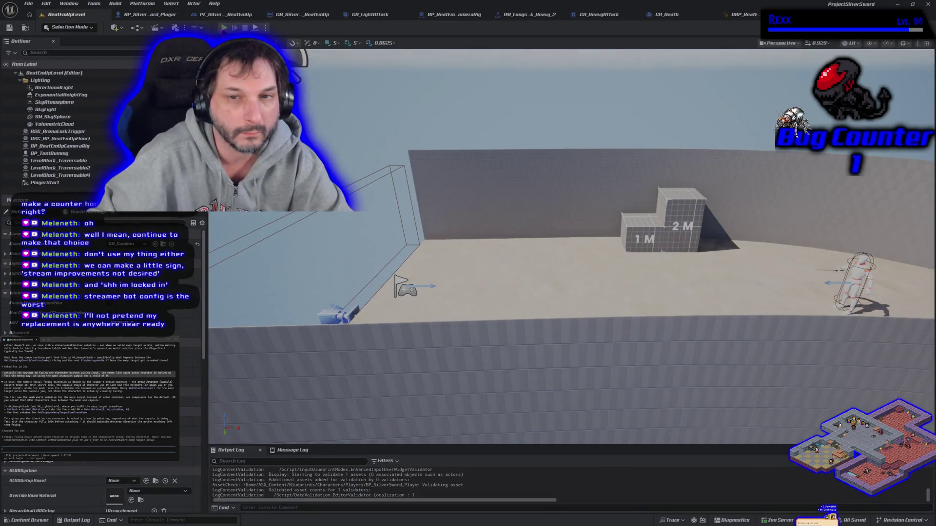
{"action": "key", "text": "alt+p"}
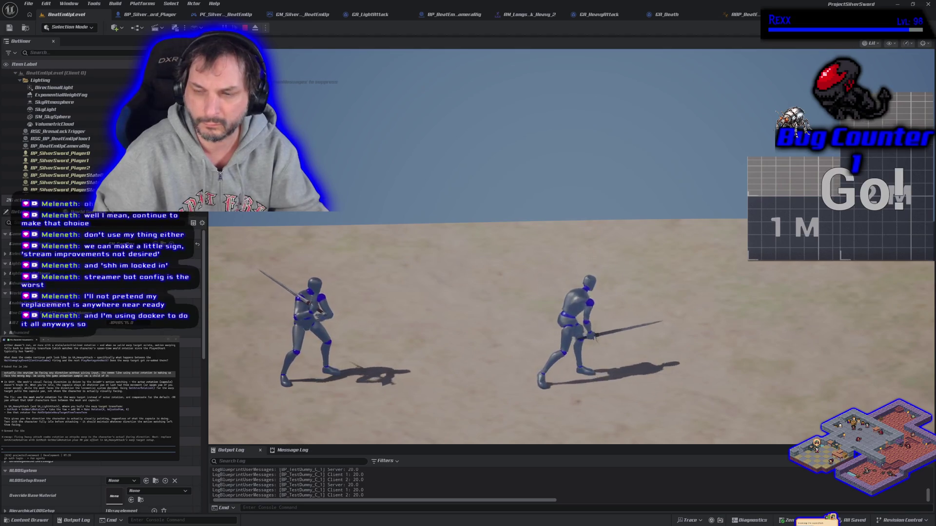
- Stop the play-in-editor session with Escape
{"action": "key", "text": "Escape"}
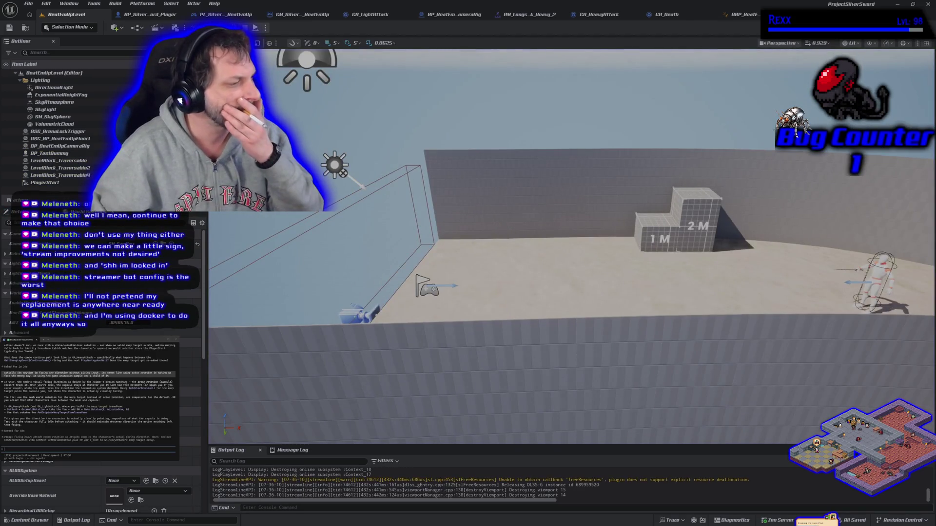
- Tell Claude the facing problem still happens, then bring up the GA_Death ability graph
{"action": "type", "text": "still happens. "}
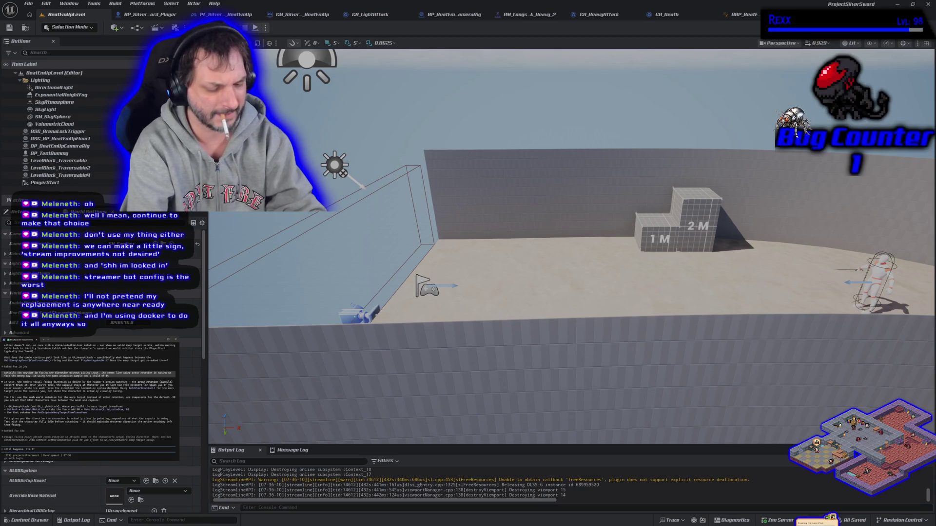
{"action": "type", "text": "its either"}
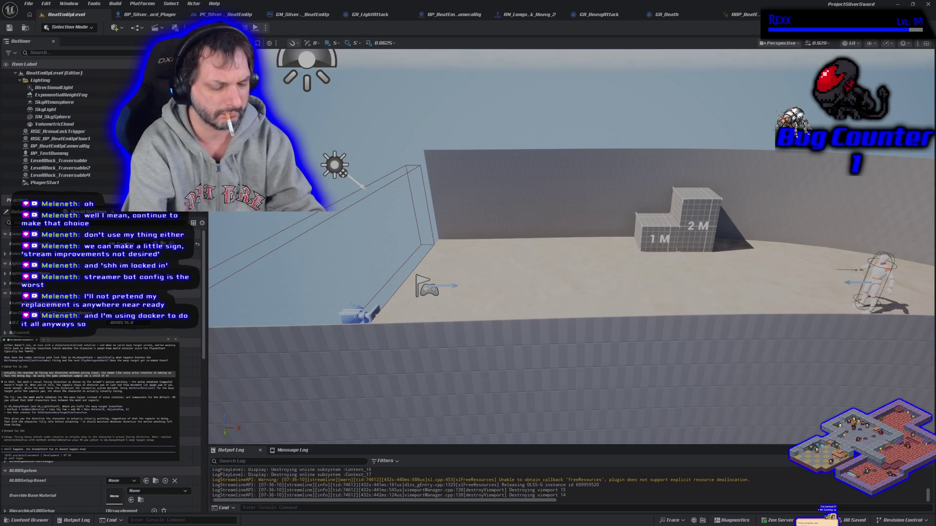
{"action": "type", "text": "e"}
{"action": "key", "text": "Return"}
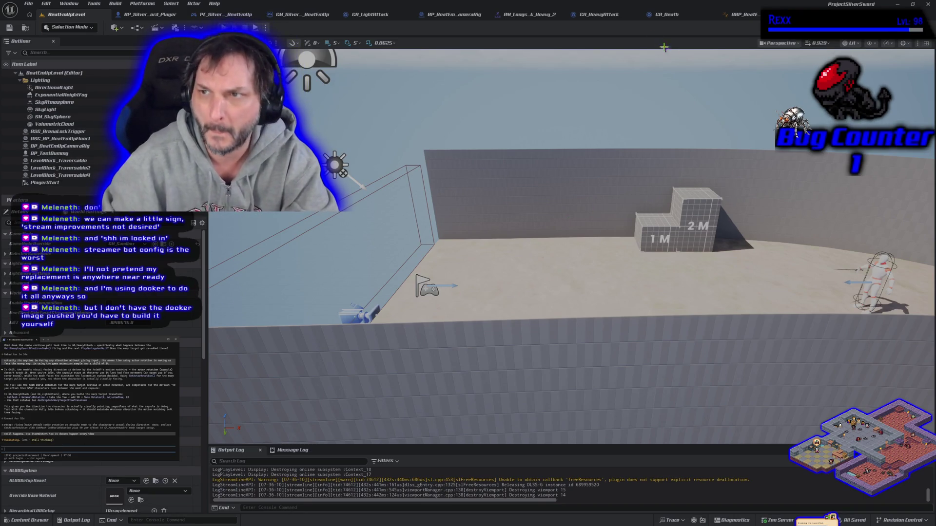
{"action": "left_click", "coordinate": [665, 20]}
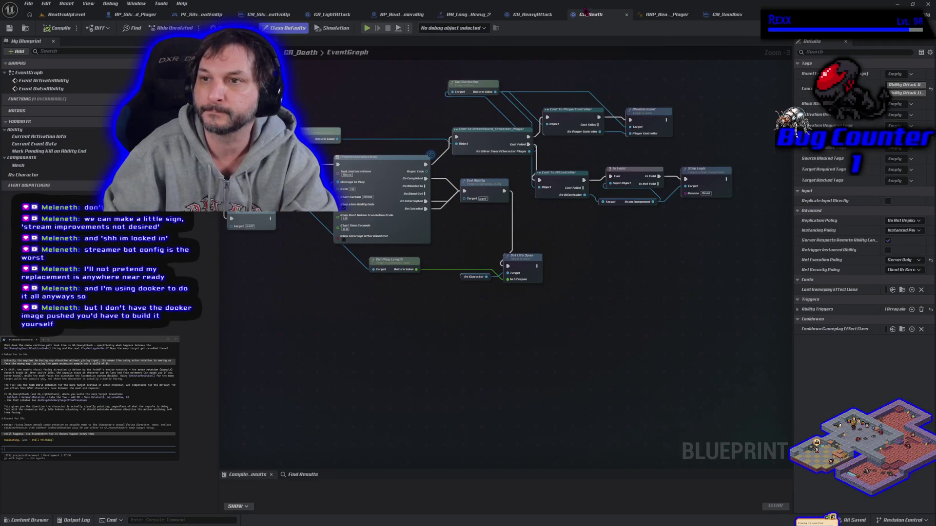
- Close GA_Death and reset GM_Sandbox's Player Controller and Player State classes to defaults
{"action": "left_click", "coordinate": [626, 15]}
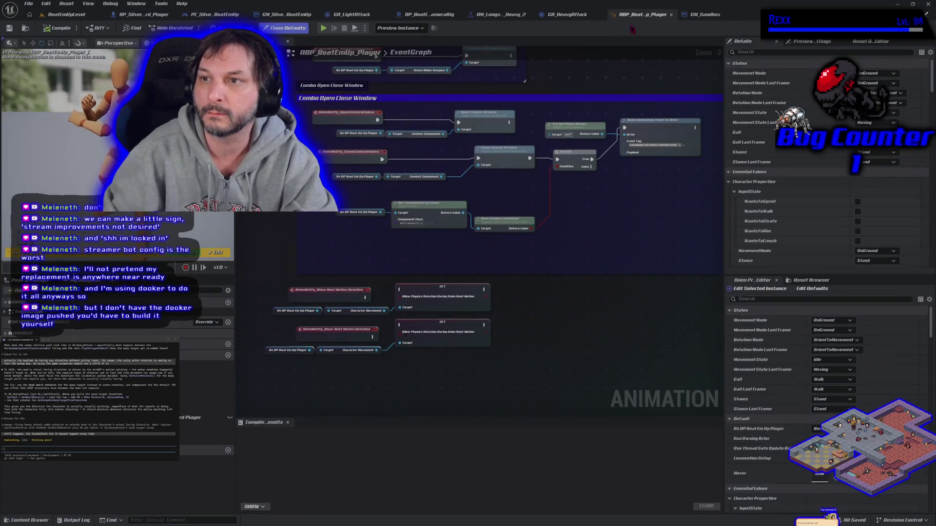
{"action": "left_click", "coordinate": [704, 15]}
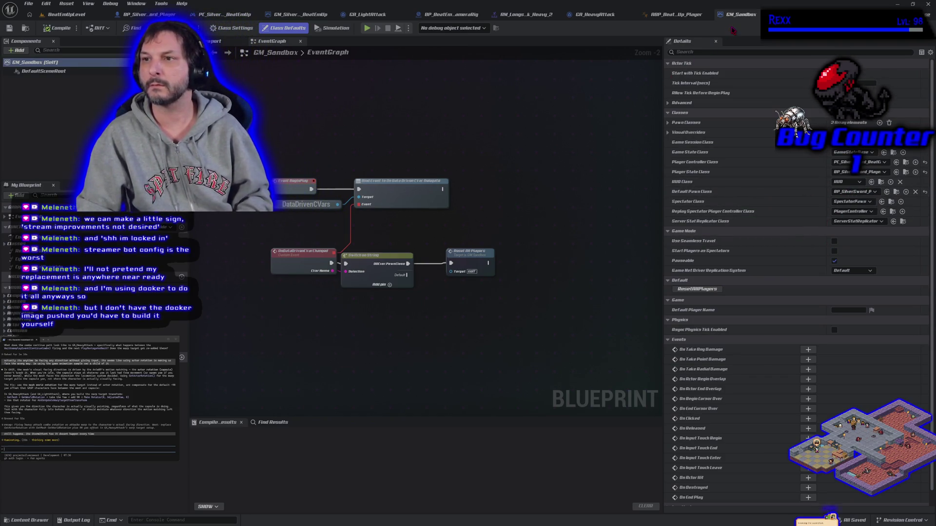
{"action": "left_click", "coordinate": [924, 162]}
{"action": "left_click", "coordinate": [924, 171]}
- Reset GM_Sandbox's Default Pawn Class, save, and open GM_SilverSword_BeatEmUp from ASG_Content/Blueprints/GameMode
{"action": "left_click", "coordinate": [923, 192]}
{"action": "left_click", "coordinate": [47, 29]}
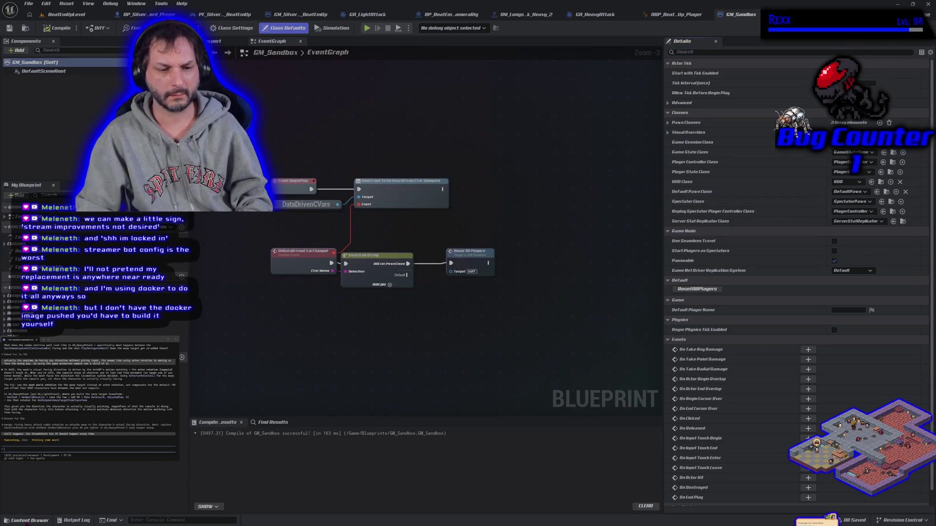
{"action": "left_click", "coordinate": [46, 520]}
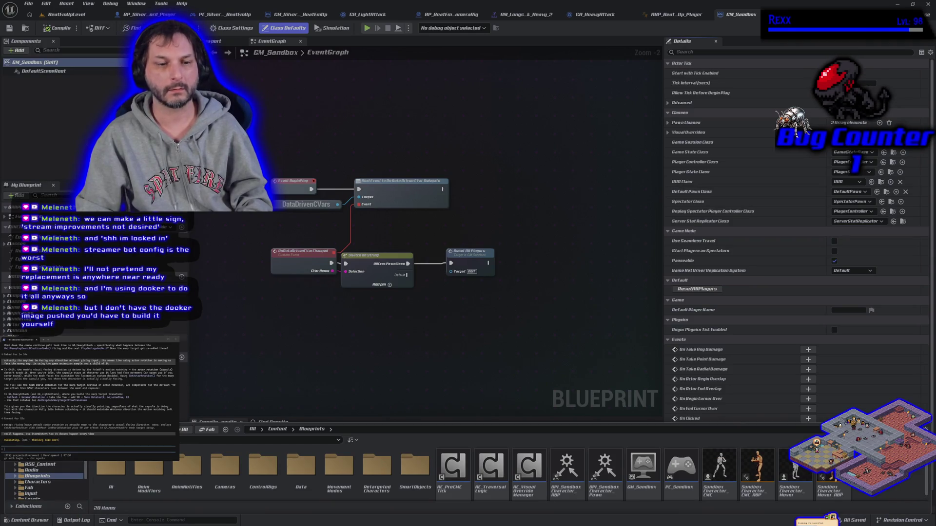
{"action": "left_click", "coordinate": [49, 465]}
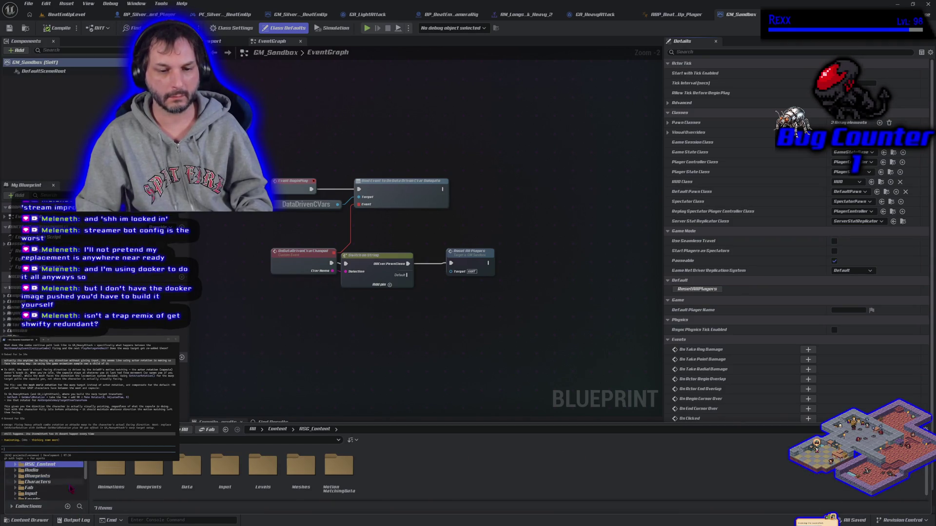
{"action": "double_click", "coordinate": [149, 480]}
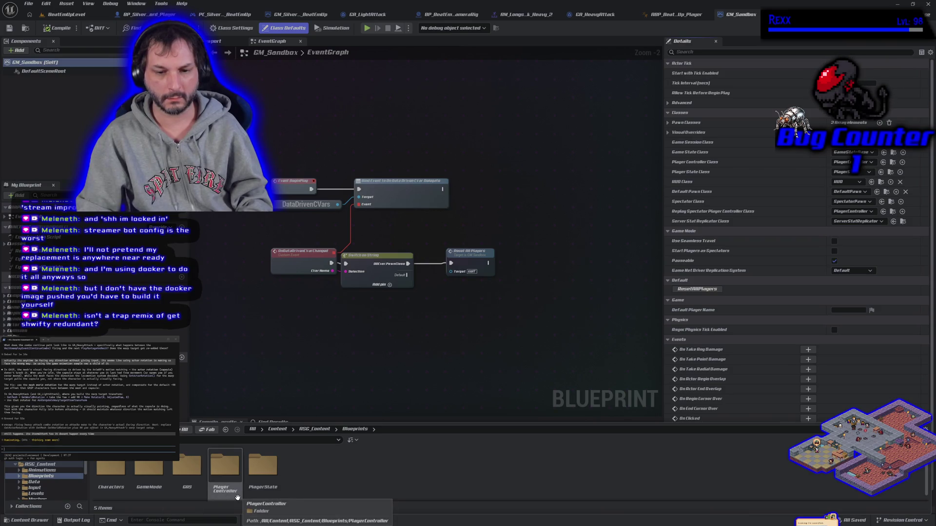
{"action": "double_click", "coordinate": [148, 469]}
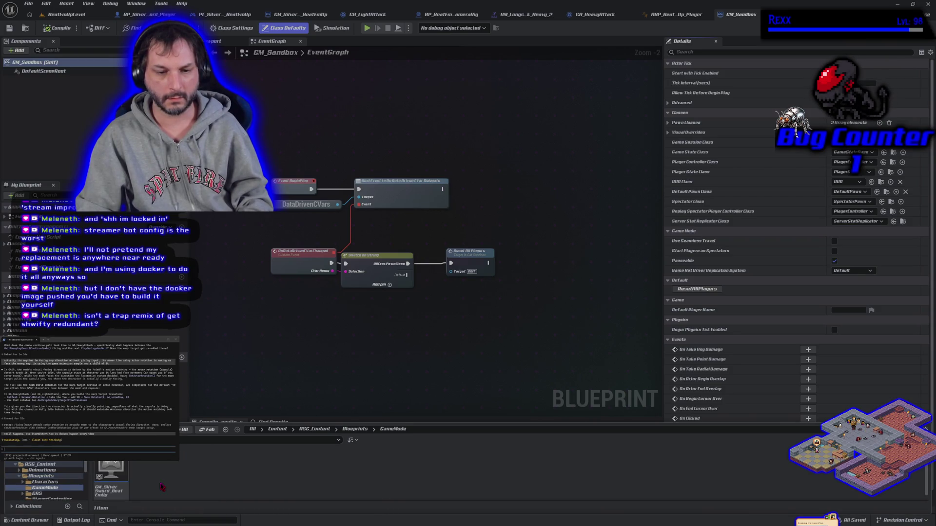
{"action": "double_click", "coordinate": [108, 475]}
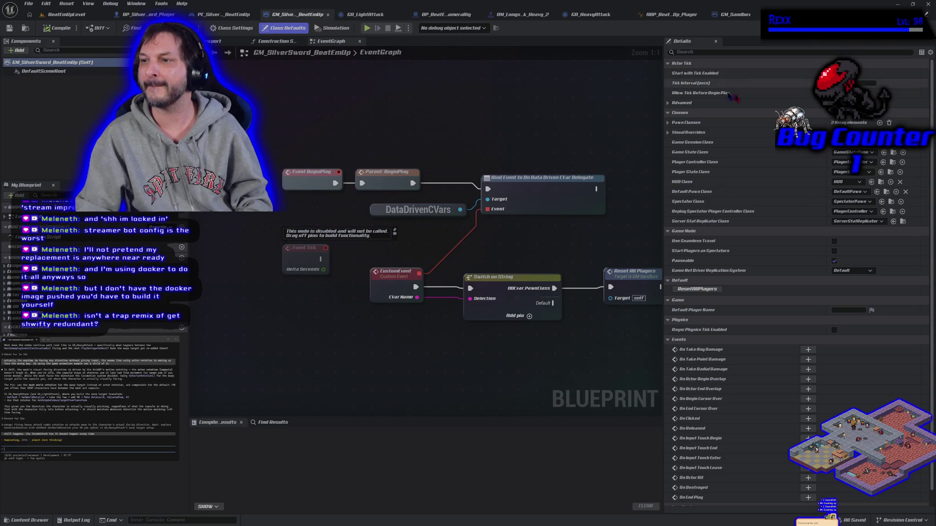
- Set GM_SilverSword_BeatEmUp's Player Controller, Player State and Default Pawn to the PC_SilverSword_BeatEmUp, BP_SilverSword_PlayerState and BP_SilverSword_Player classes
{"action": "left_click", "coordinate": [733, 14]}
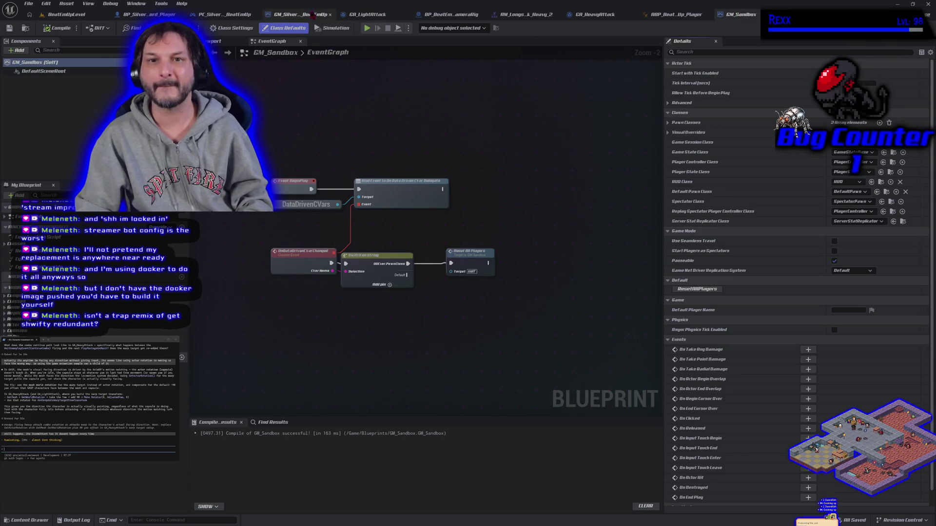
{"action": "left_click", "coordinate": [297, 15]}
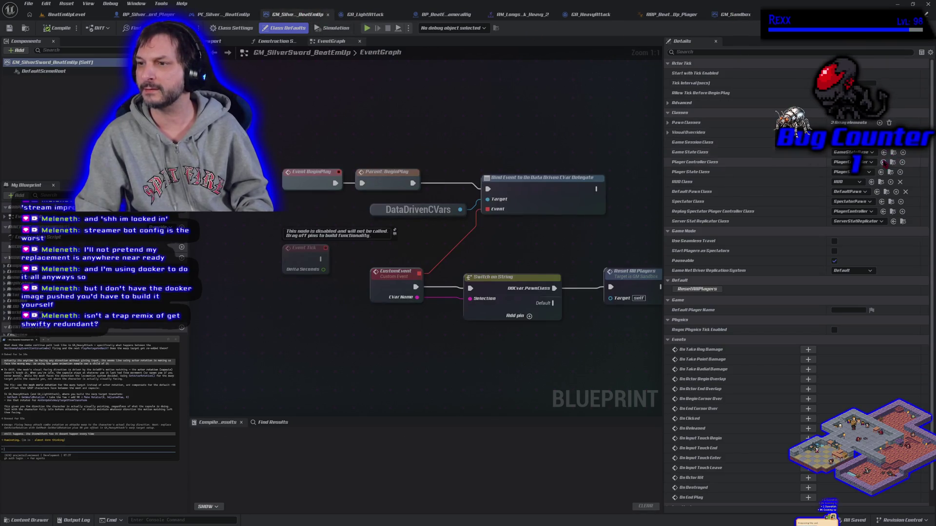
{"action": "left_click", "coordinate": [852, 162]}
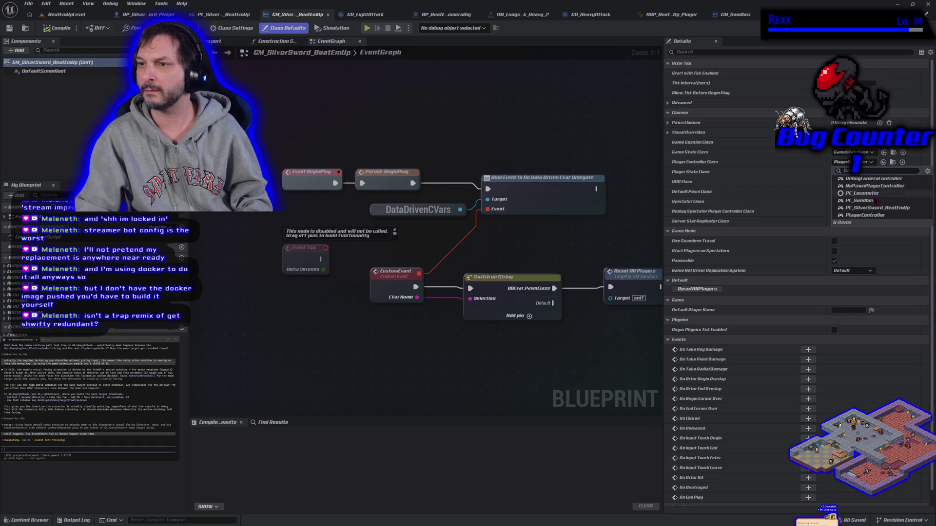
{"action": "left_click", "coordinate": [877, 208]}
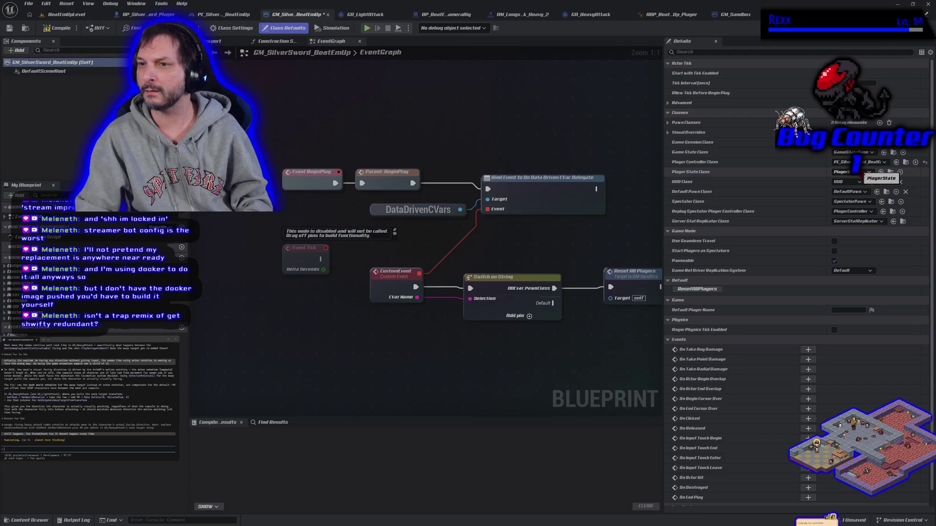
{"action": "left_click", "coordinate": [862, 173]}
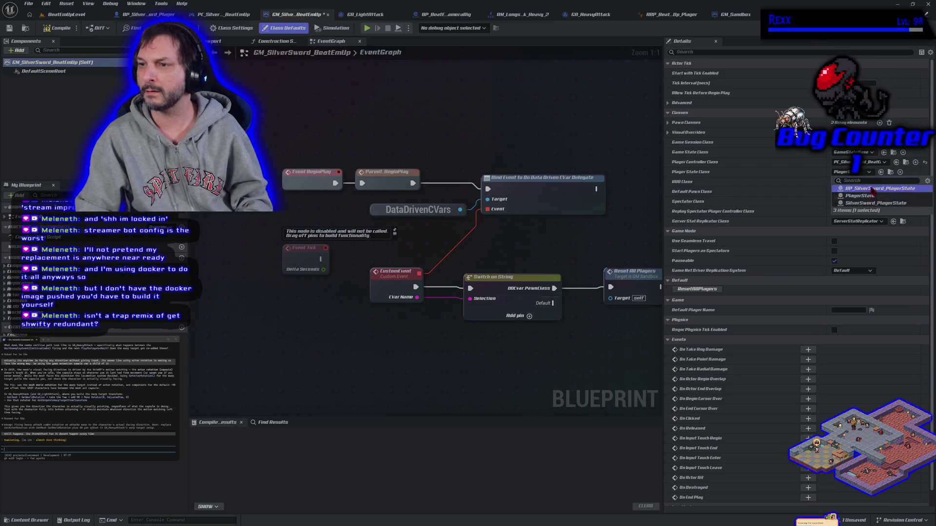
{"action": "left_click", "coordinate": [855, 189]}
{"action": "left_click", "coordinate": [852, 191]}
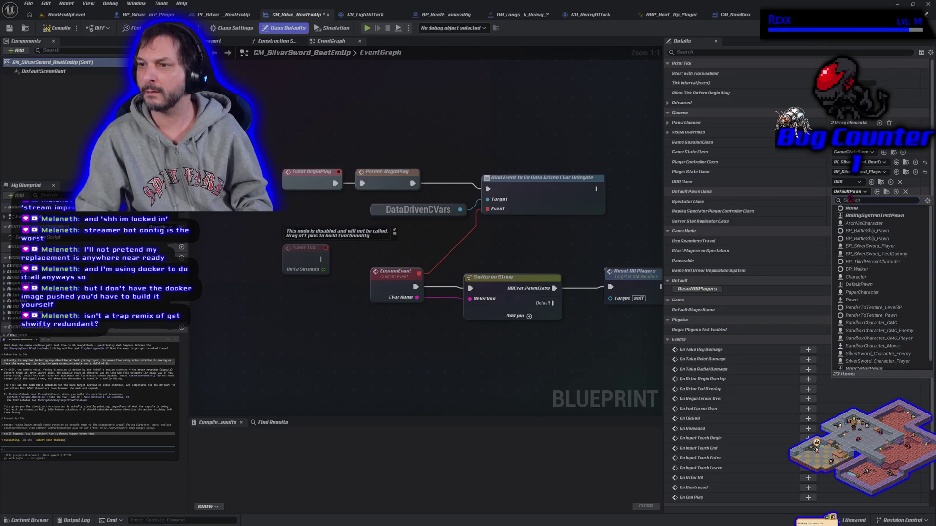
{"action": "left_click", "coordinate": [870, 247]}
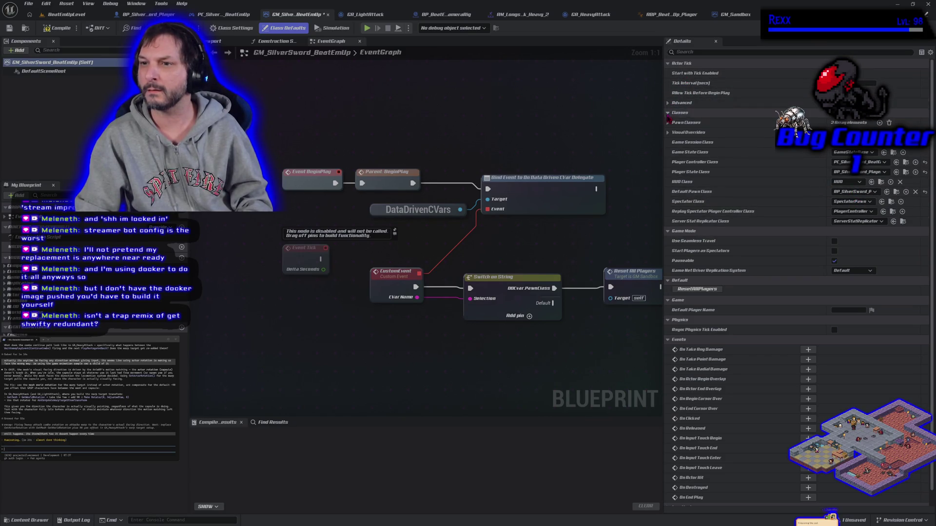
- Review the Pawn Classes entries, then compile and save the BeatEmUp game mode
{"action": "left_click", "coordinate": [668, 122]}
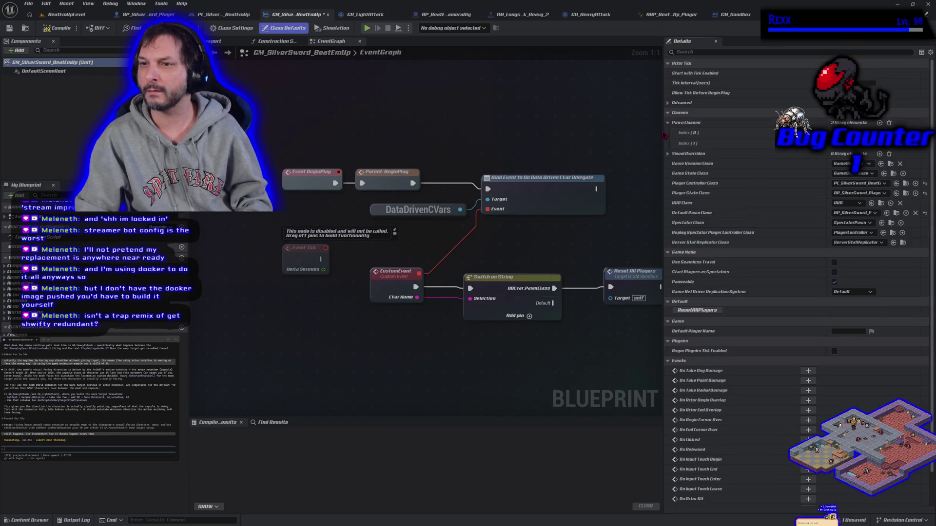
{"action": "mouse_move", "coordinate": [656, 131]}
{"action": "left_mouse_down"}
{"action": "mouse_move", "coordinate": [445, 161]}
{"action": "mouse_move", "coordinate": [673, 181]}
{"action": "left_mouse_up"}
{"action": "left_click", "coordinate": [677, 122]}
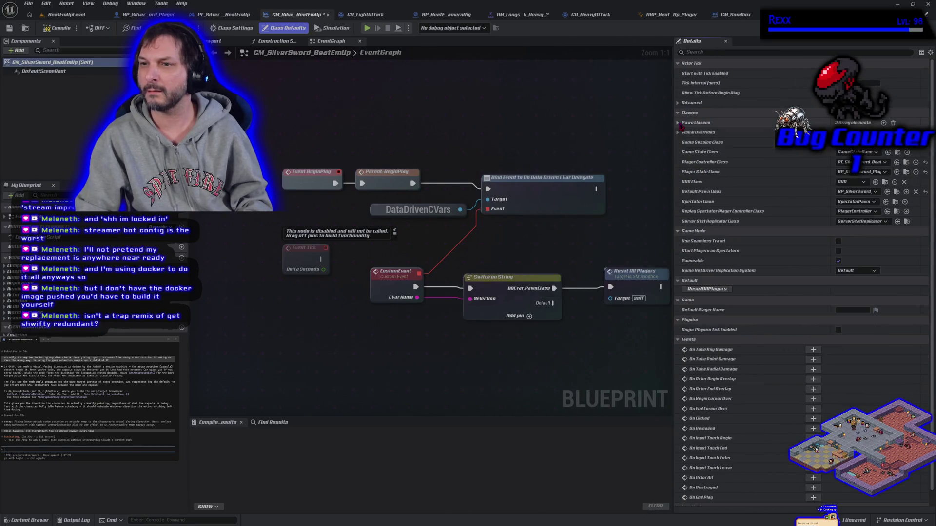
{"action": "left_click", "coordinate": [54, 28]}
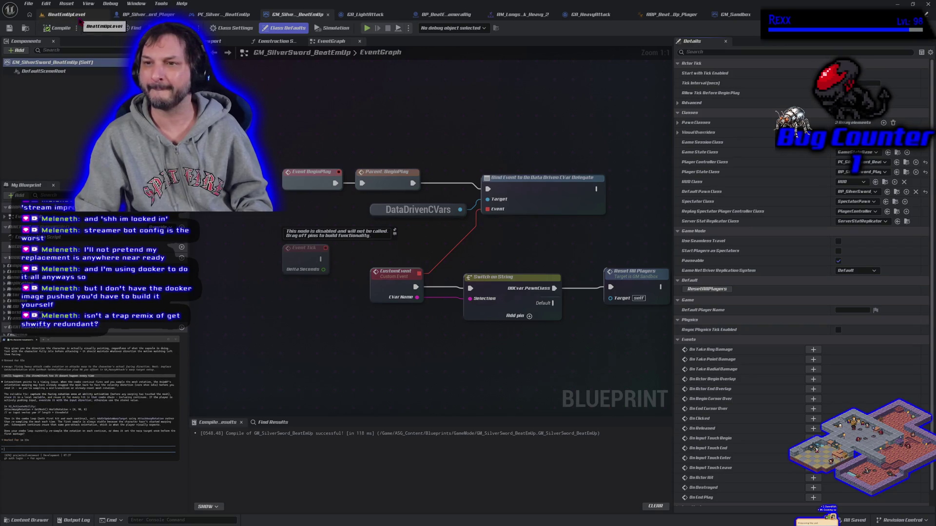
{"action": "left_click", "coordinate": [735, 14]}
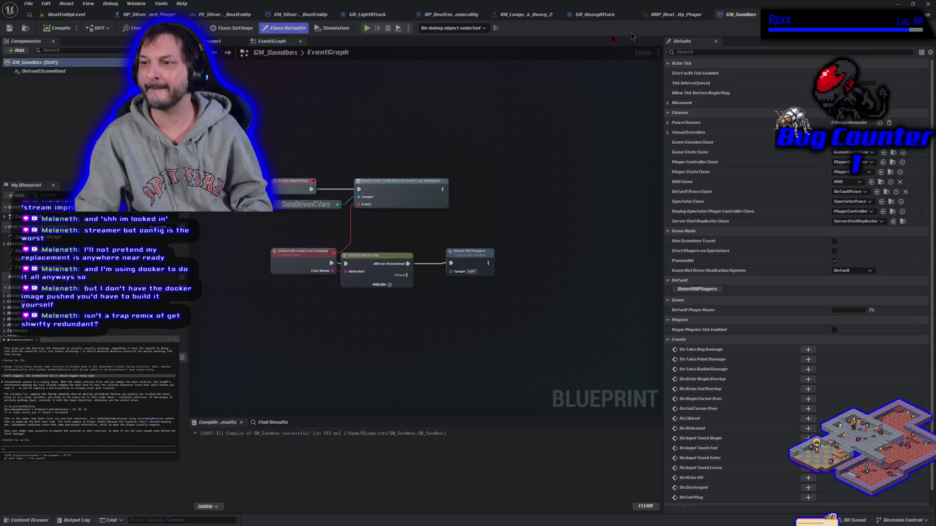
{"action": "left_click", "coordinate": [69, 14]}
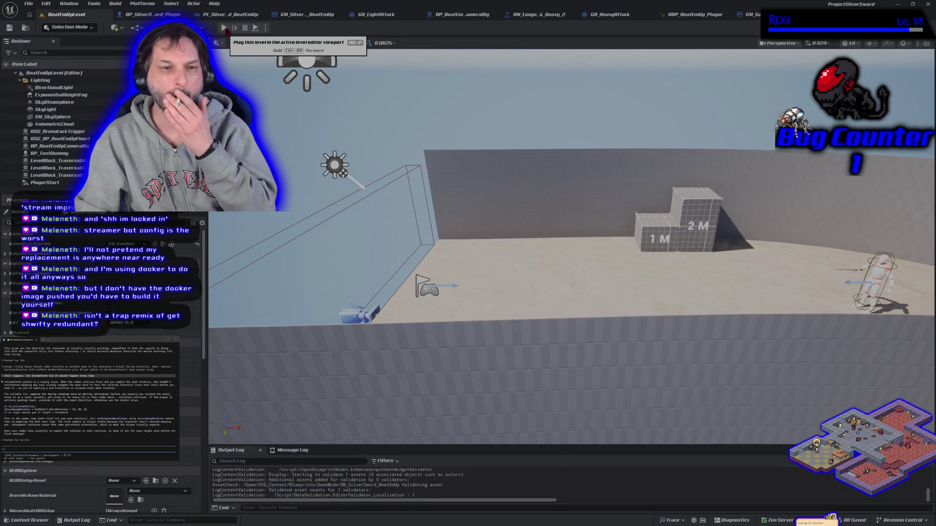
- Override the level's game mode with GM_SilverSword, save the level, and run a quick PIE playtest
{"action": "left_click", "coordinate": [127, 244]}
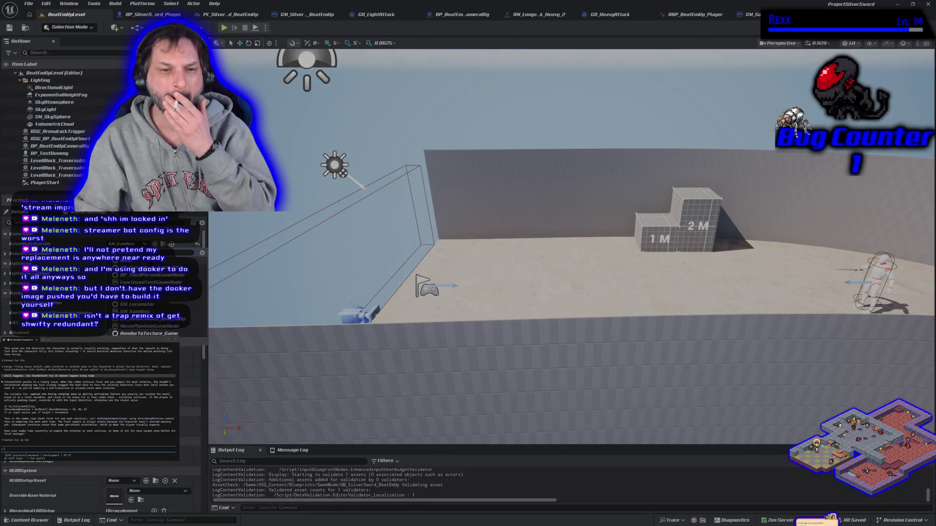
{"action": "left_click", "coordinate": [146, 319]}
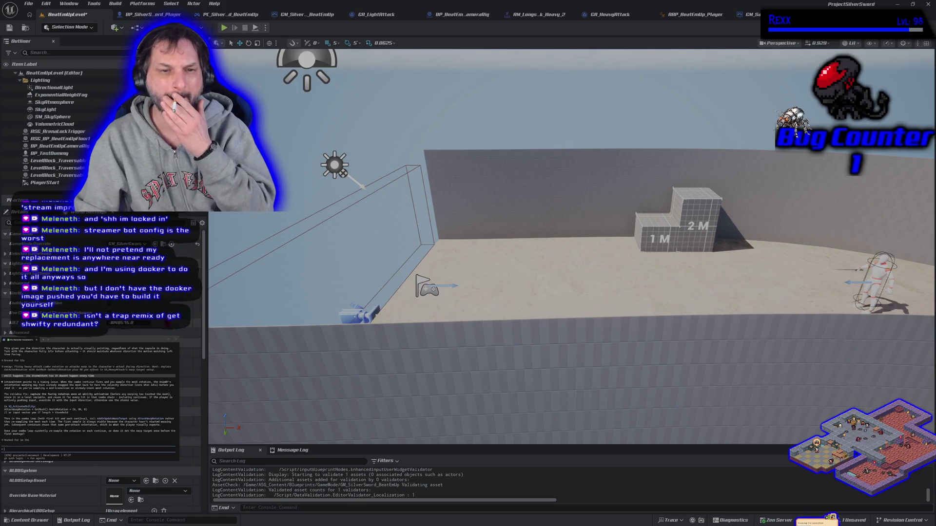
{"action": "left_click", "coordinate": [9, 27]}
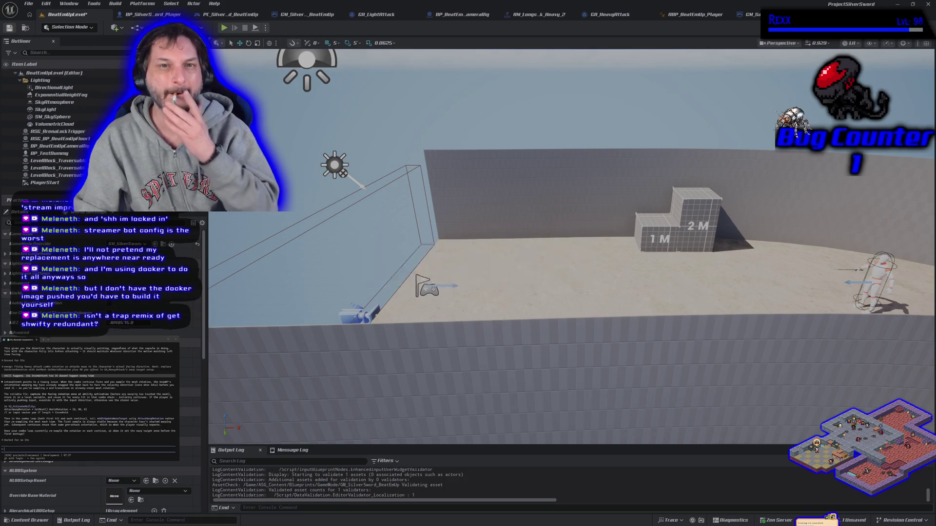
{"action": "left_click", "coordinate": [224, 27]}
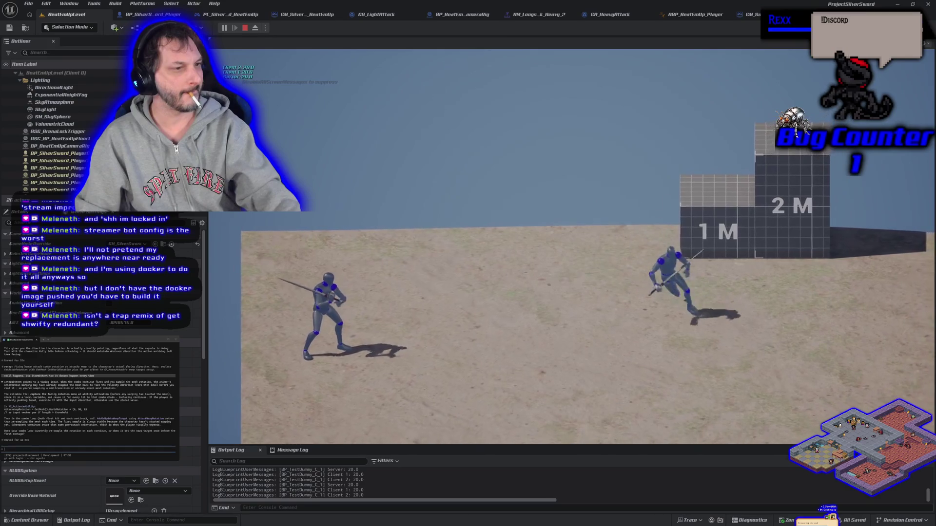
{"action": "key", "text": "Escape"}
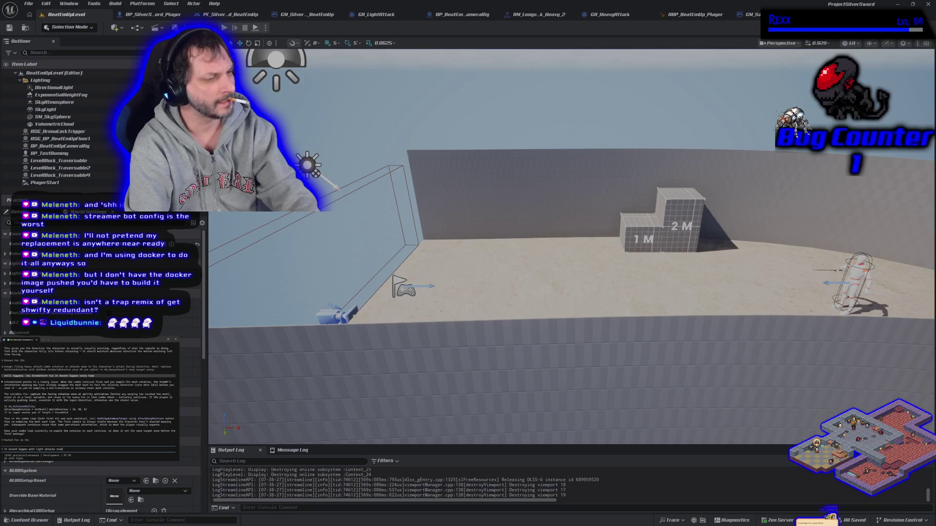
{"action": "key", "text": "Return"}
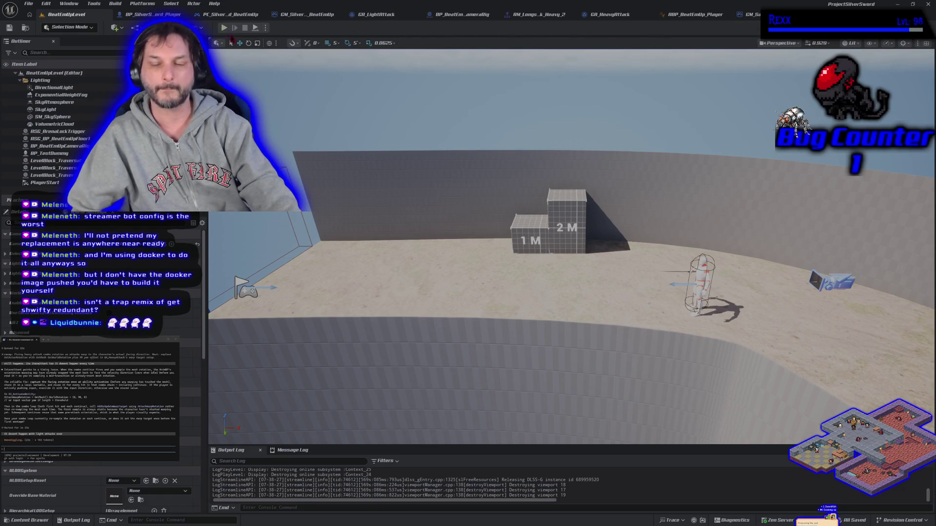
{"action": "left_click", "coordinate": [223, 28]}
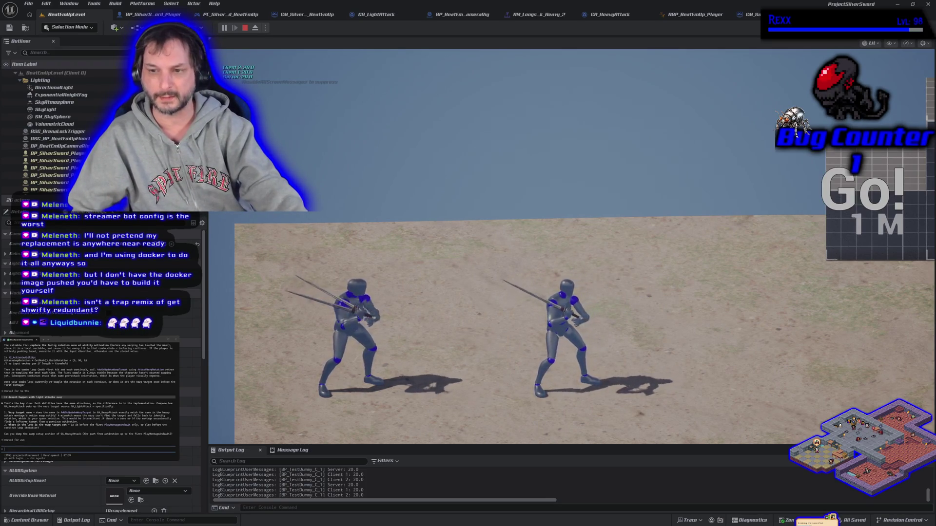
{"action": "key", "text": "w"}
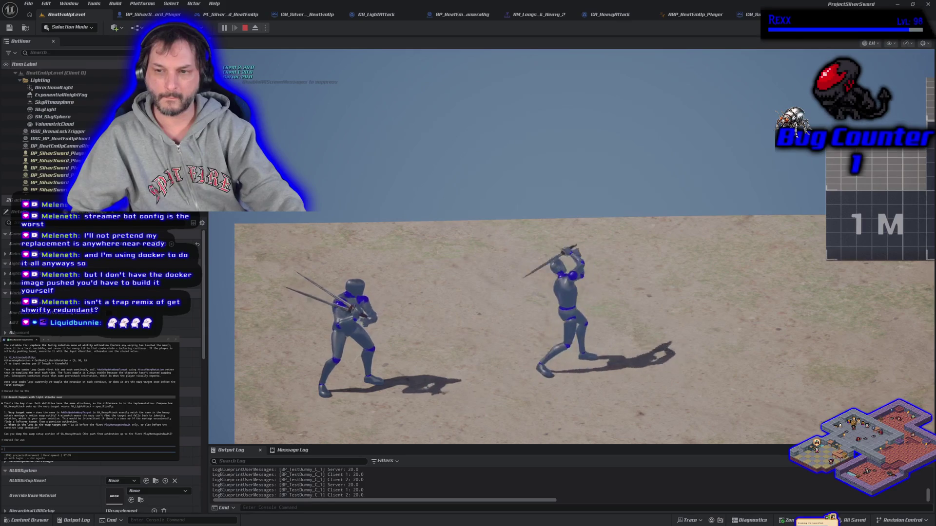
{"action": "key", "text": "Escape"}
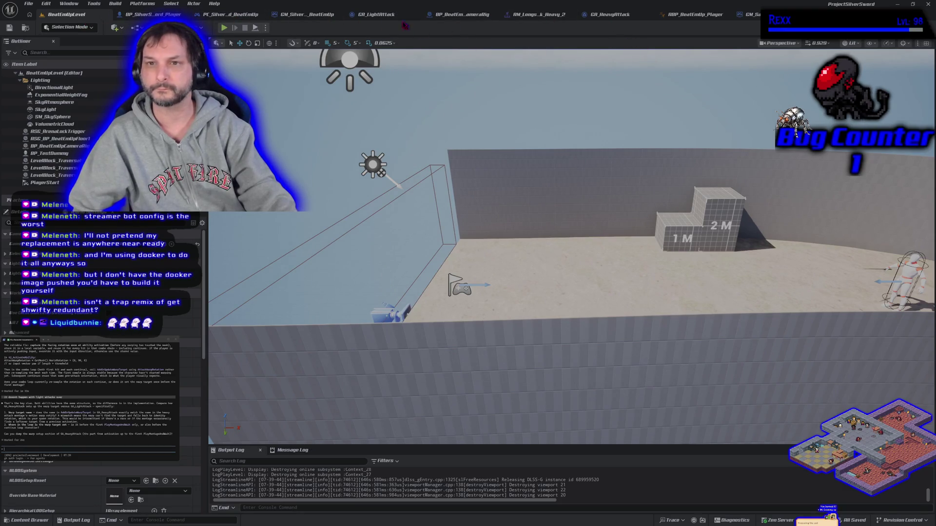
{"action": "left_click", "coordinate": [147, 14]}
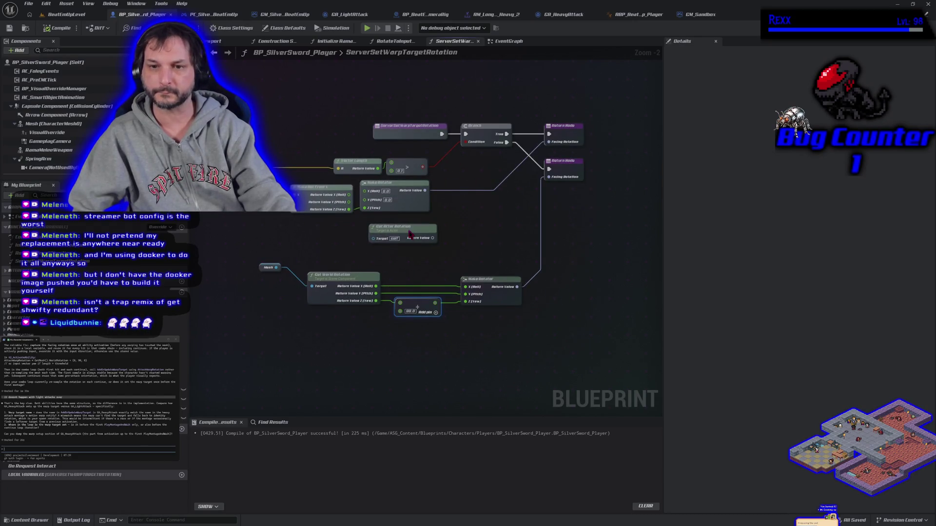
- Move the Get Actor Rotation node down and left in ServerSetWarpTargetRotation and reframe the graph
{"action": "left_click_drag", "start_coordinate": [410, 235], "coordinate": [400, 243]}
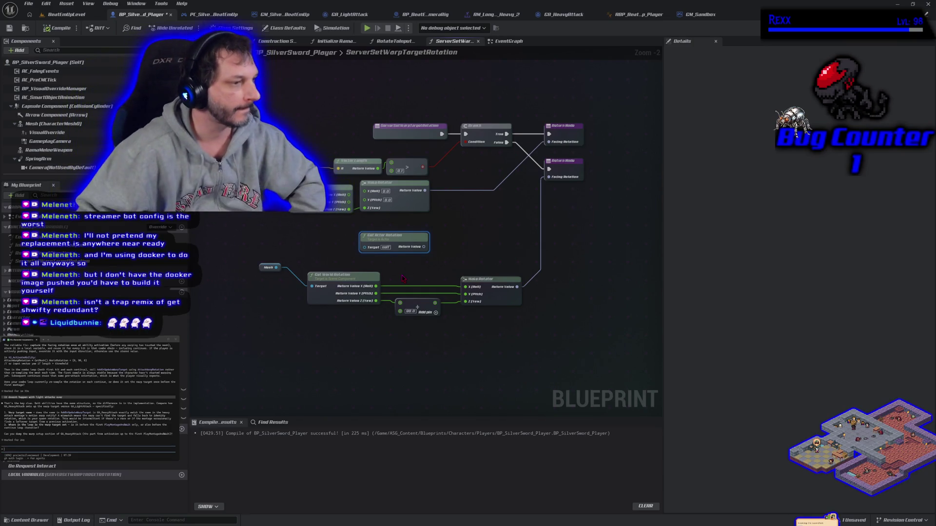
{"action": "left_click_drag", "start_coordinate": [270, 241], "coordinate": [302, 232]}
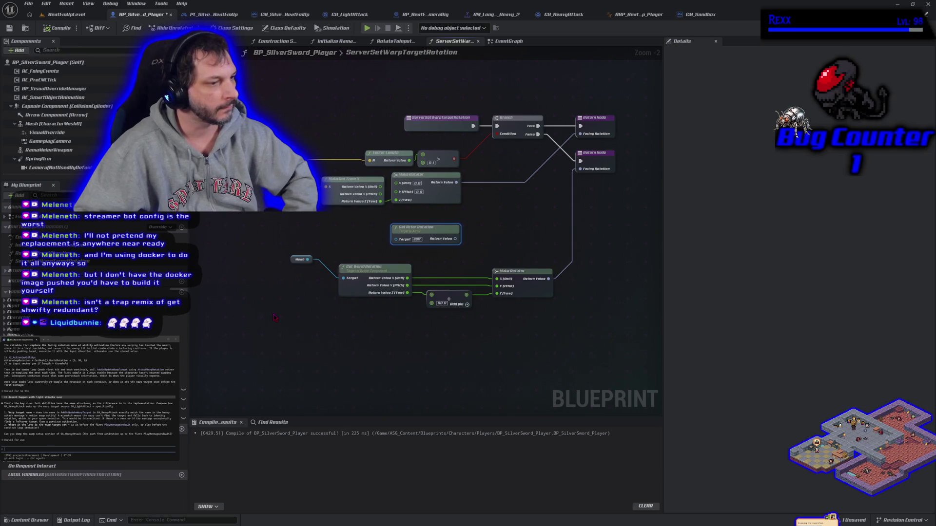
{"action": "scroll", "coordinate": [274, 318], "scroll_direction": "down", "scroll_amount": 1}
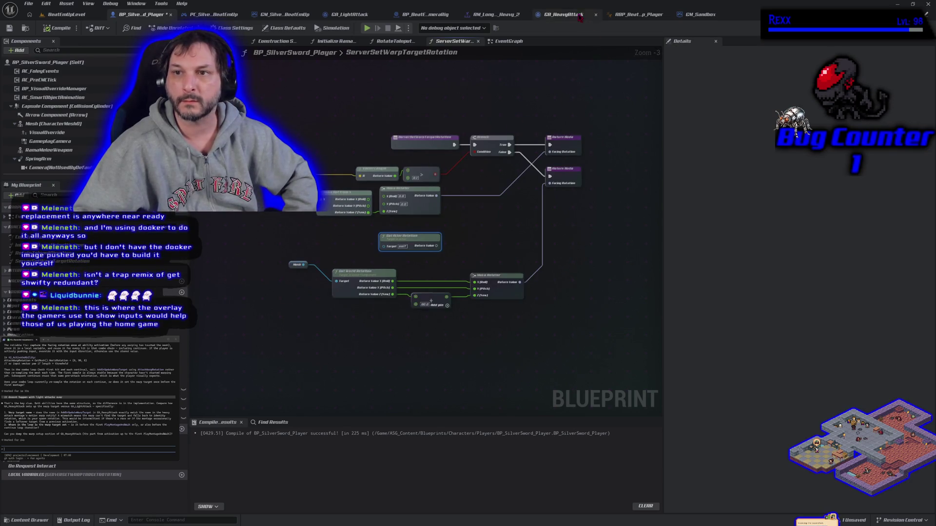
- Copy a node from GA_HeavyAttack's event graph and submit it to the coding assistant
{"action": "left_click", "coordinate": [580, 16]}
{"action": "scroll", "coordinate": [418, 145], "scroll_direction": "down", "scroll_amount": 3}
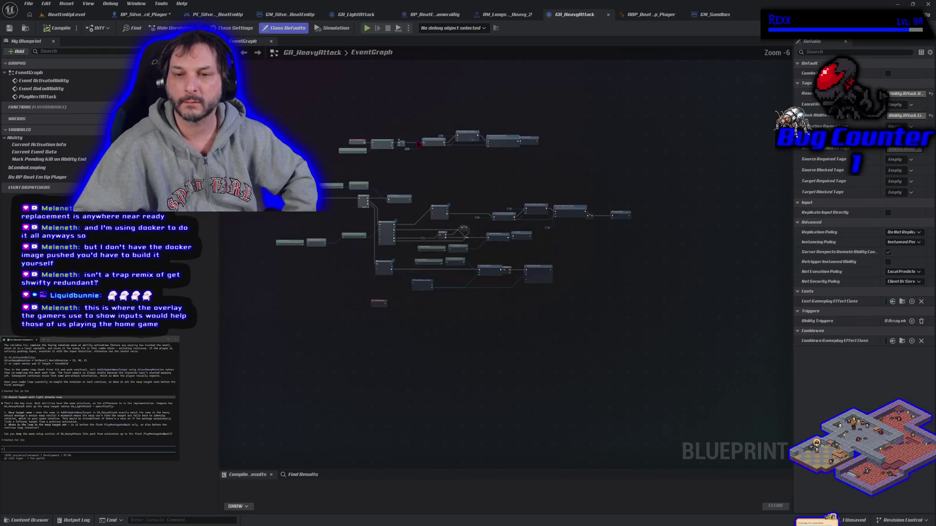
{"action": "scroll", "coordinate": [345, 115], "scroll_direction": "up", "scroll_amount": 2}
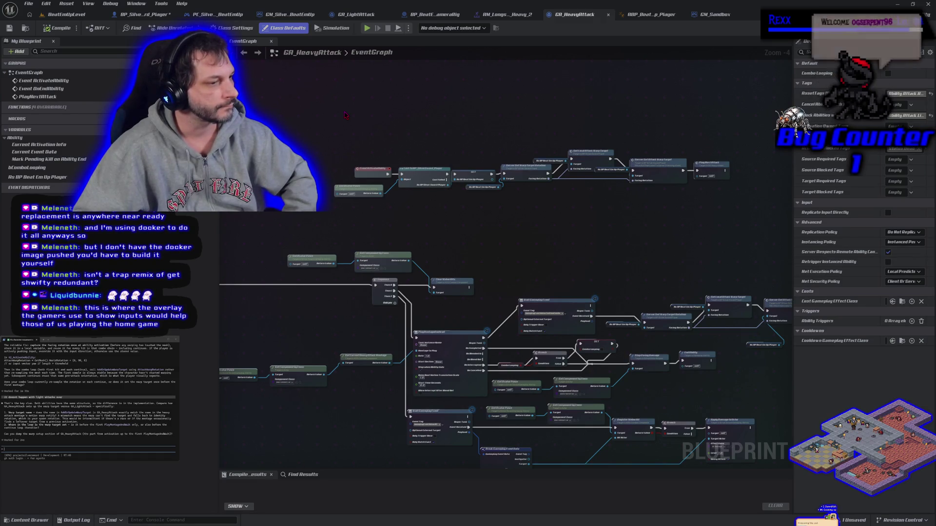
{"action": "scroll", "coordinate": [344, 115], "scroll_direction": "down", "scroll_amount": 2}
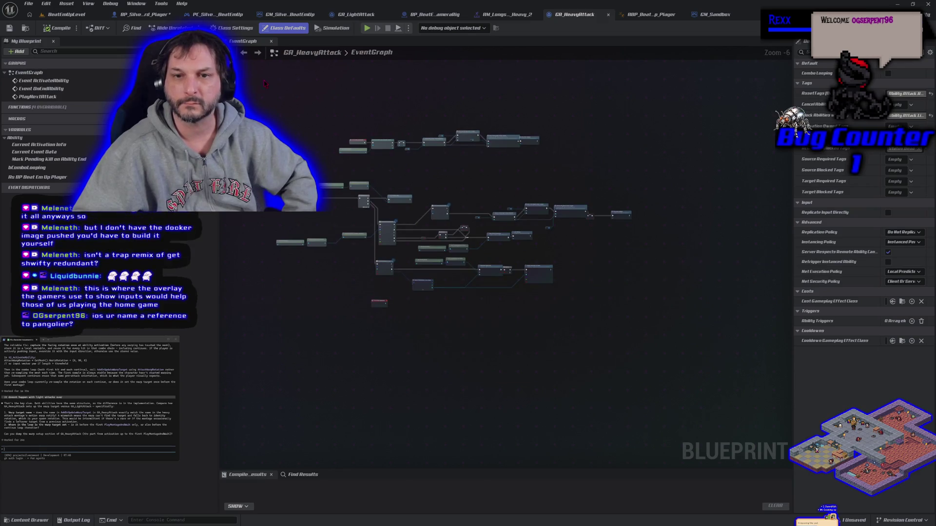
{"action": "right_click", "coordinate": [540, 278]}
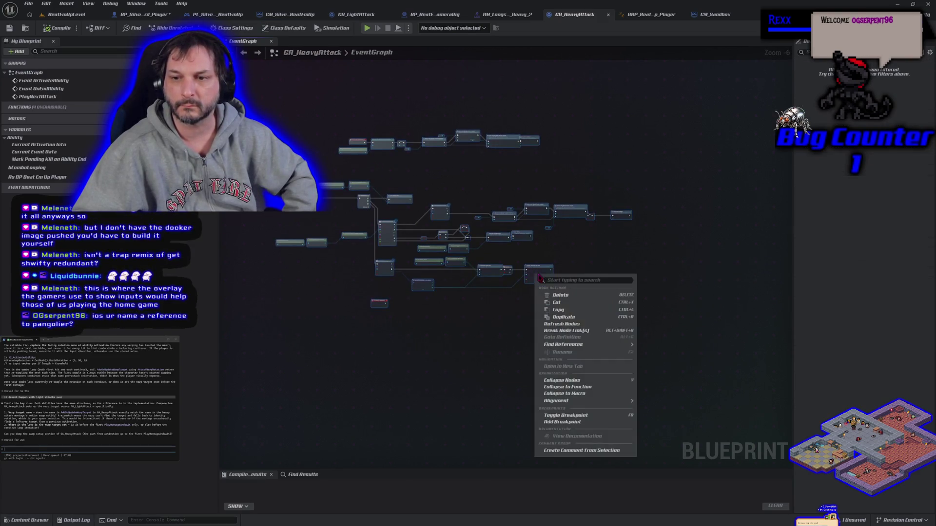
{"action": "left_click", "coordinate": [558, 309]}
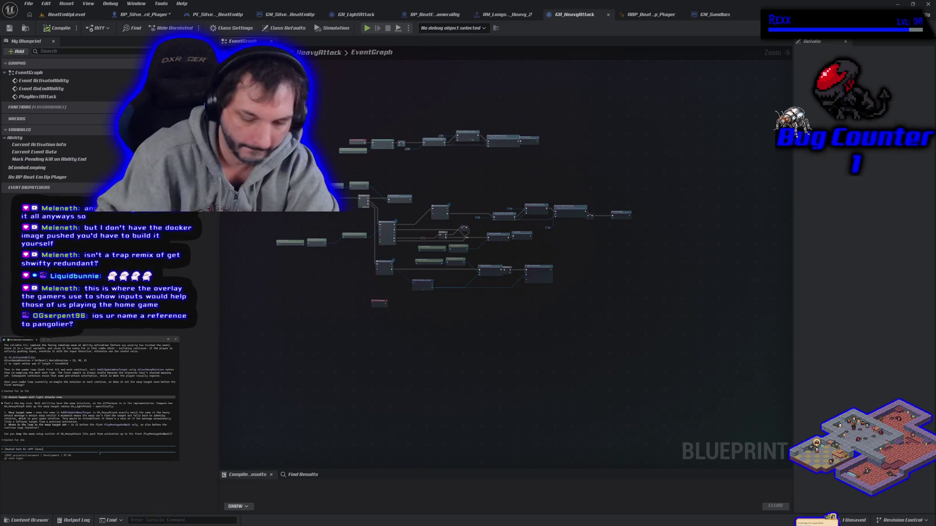
{"action": "key", "text": "Return"}
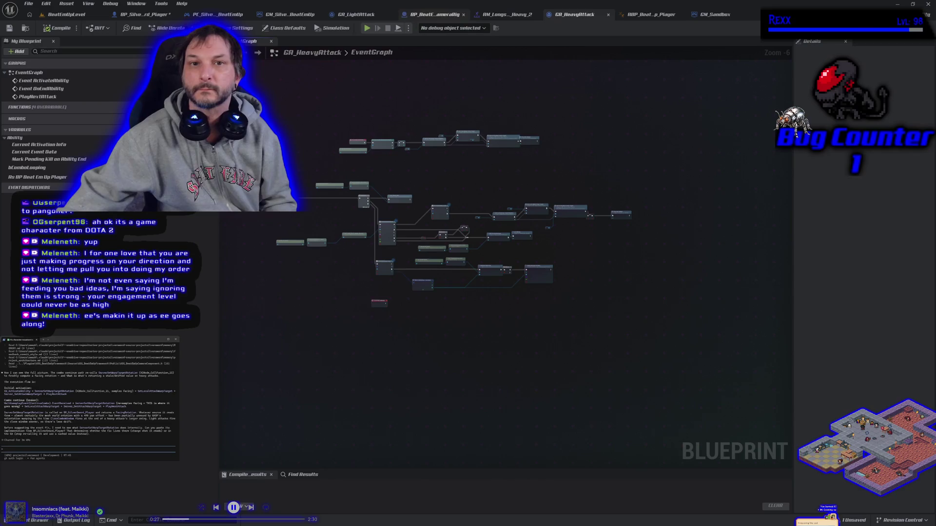
- Return to BP_SilverSword_Player's ServerSetWarpTargetRotation function graph
{"action": "left_click", "coordinate": [143, 14]}
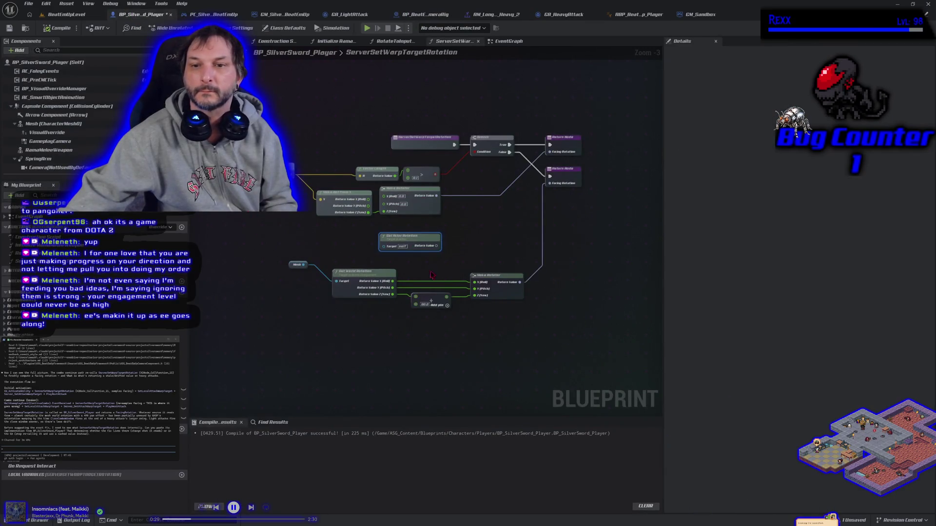
- Wire the actor rotation toward the return node, delete the mesh-based rotation nodes, then compile and save
{"action": "mouse_move", "coordinate": [436, 246]}
{"action": "left_mouse_down"}
{"action": "mouse_move", "coordinate": [495, 256]}
{"action": "mouse_move", "coordinate": [527, 196]}
{"action": "mouse_move", "coordinate": [549, 184]}
{"action": "left_mouse_up"}
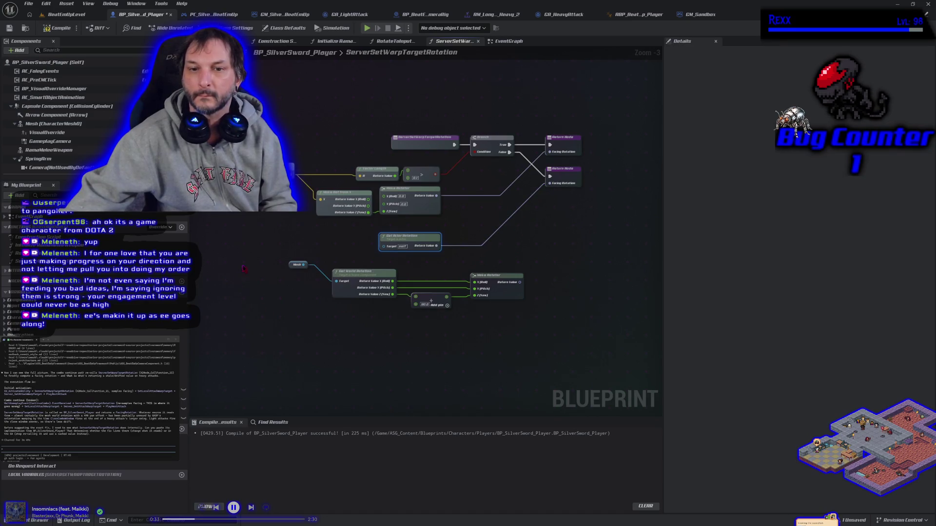
{"action": "mouse_move", "coordinate": [243, 269]}
{"action": "left_mouse_down"}
{"action": "mouse_move", "coordinate": [380, 317]}
{"action": "mouse_move", "coordinate": [527, 336]}
{"action": "left_mouse_up"}
{"action": "key", "text": "Delete"}
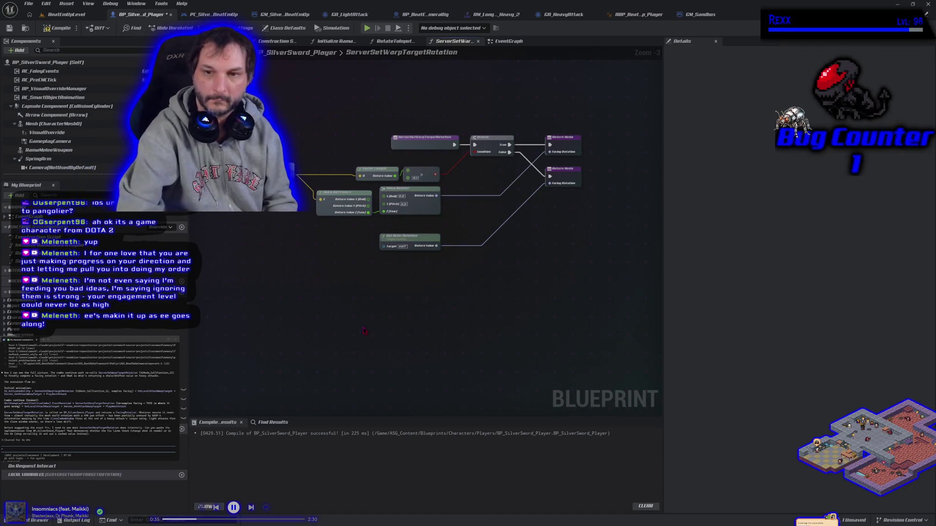
{"action": "left_click", "coordinate": [58, 28]}
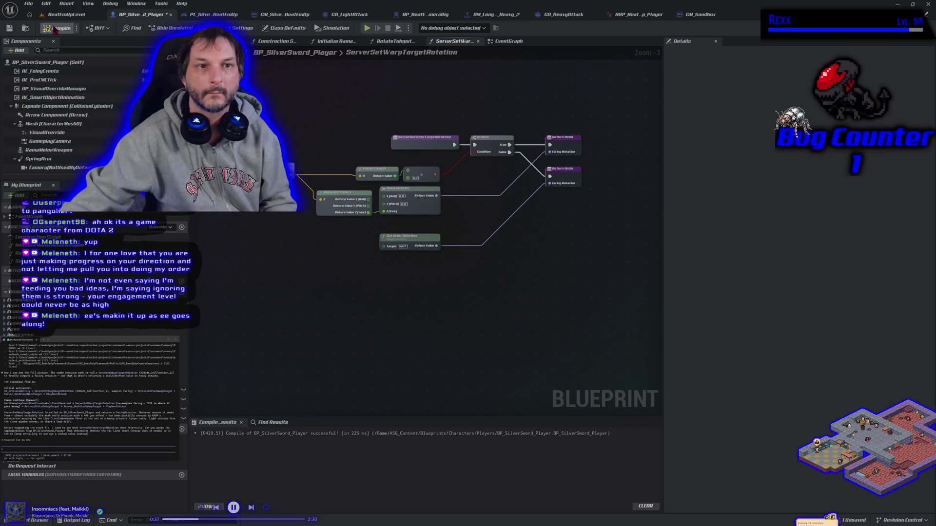
{"action": "left_click", "coordinate": [9, 28]}
- Send the function graph's nodes to the coding assistant with the note 'reads from this'
{"action": "key", "text": "ctrl+a"}
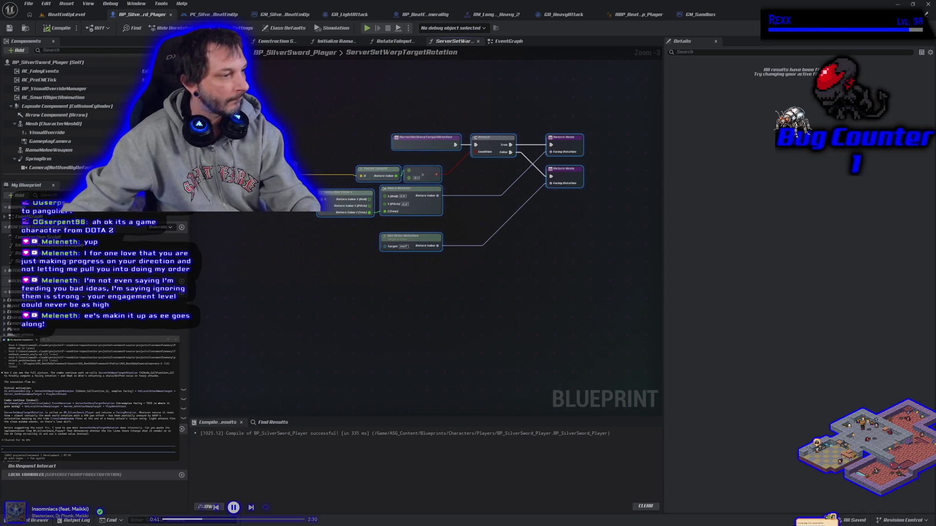
{"action": "key", "text": "ctrl+v"}
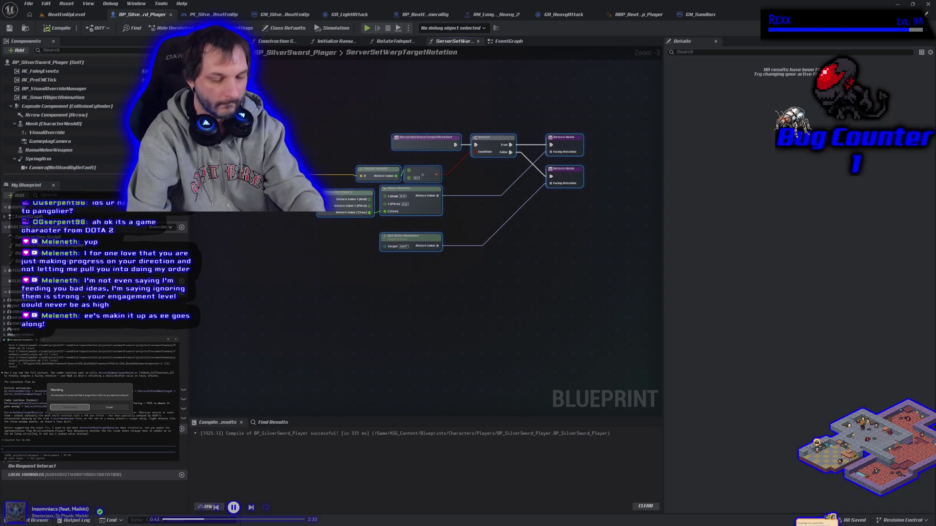
{"action": "key", "text": "Return"}
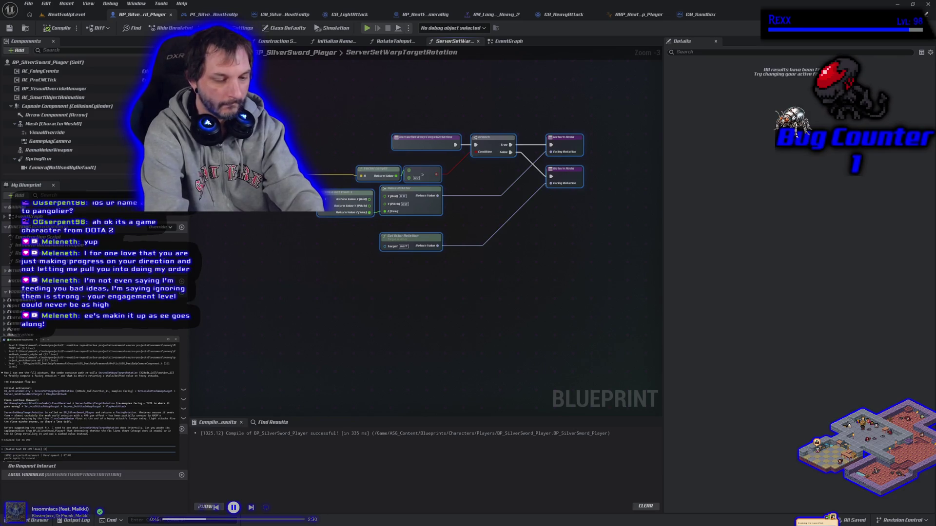
{"action": "type", "text": " reads from this"}
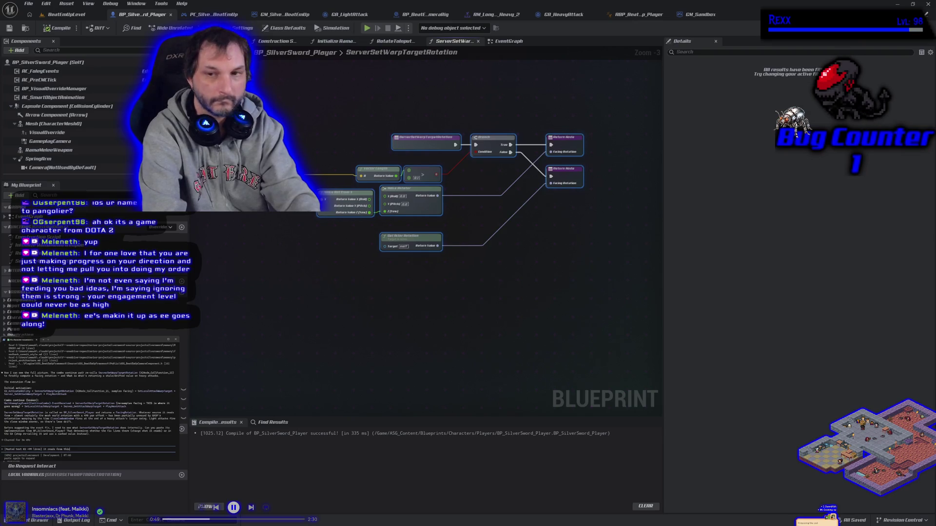
{"action": "key", "text": "Return"}
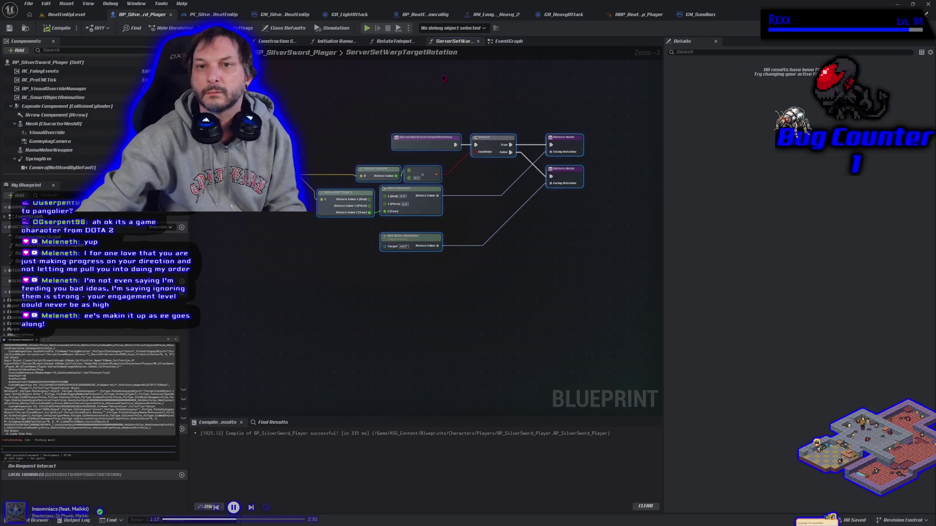
{"action": "left_click", "coordinate": [507, 41]}
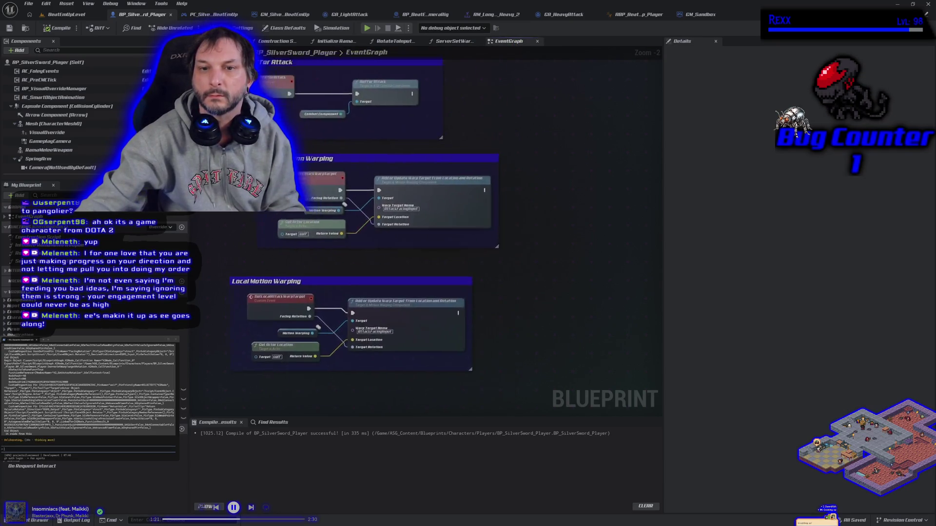
{"action": "left_click", "coordinate": [286, 337]}
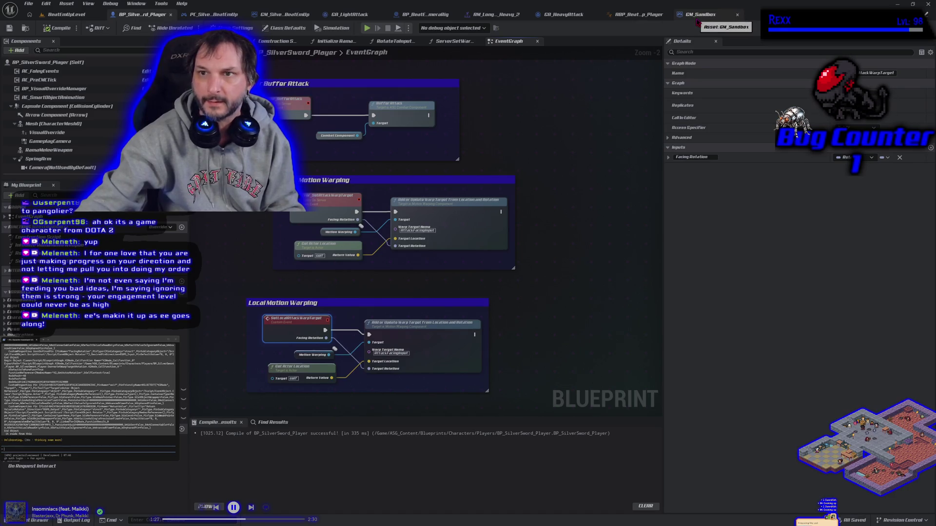
{"action": "left_click", "coordinate": [563, 15]}
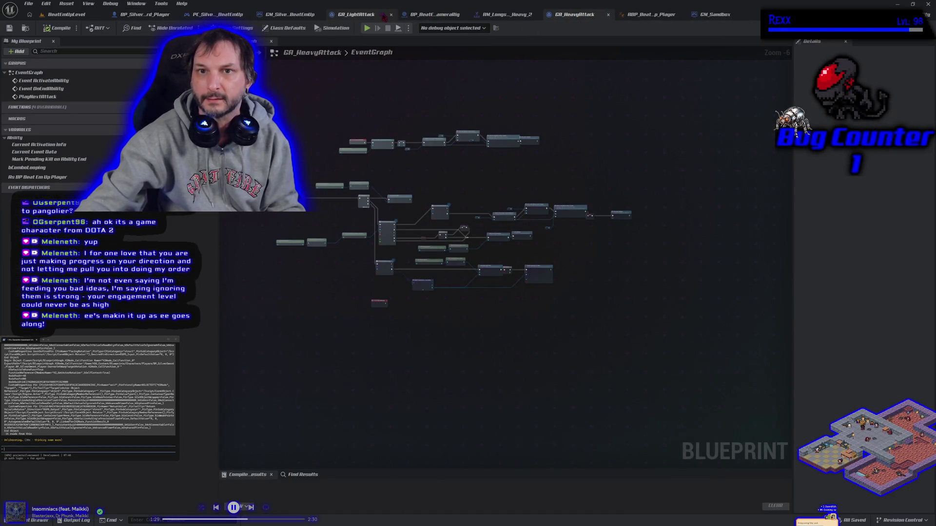
{"action": "left_click", "coordinate": [384, 17]}
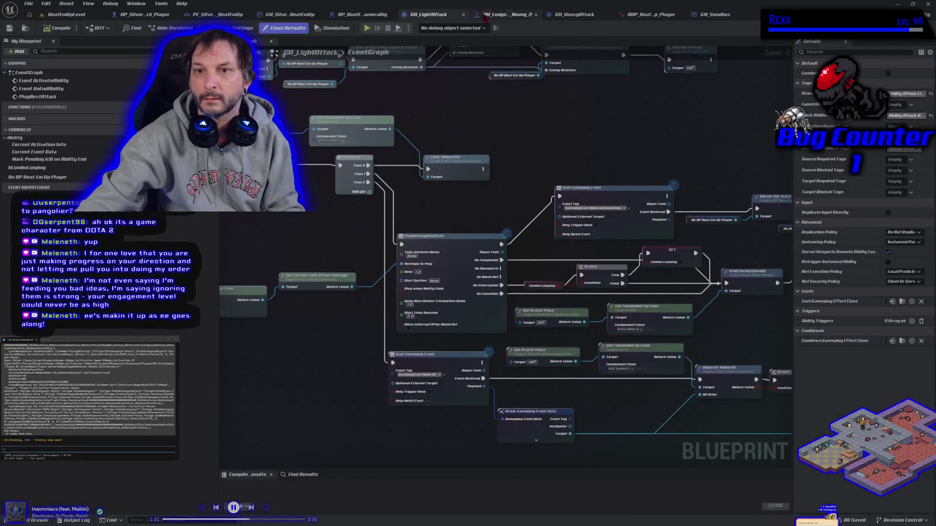
{"action": "left_click_drag", "start_coordinate": [769, 169], "coordinate": [362, 163]}
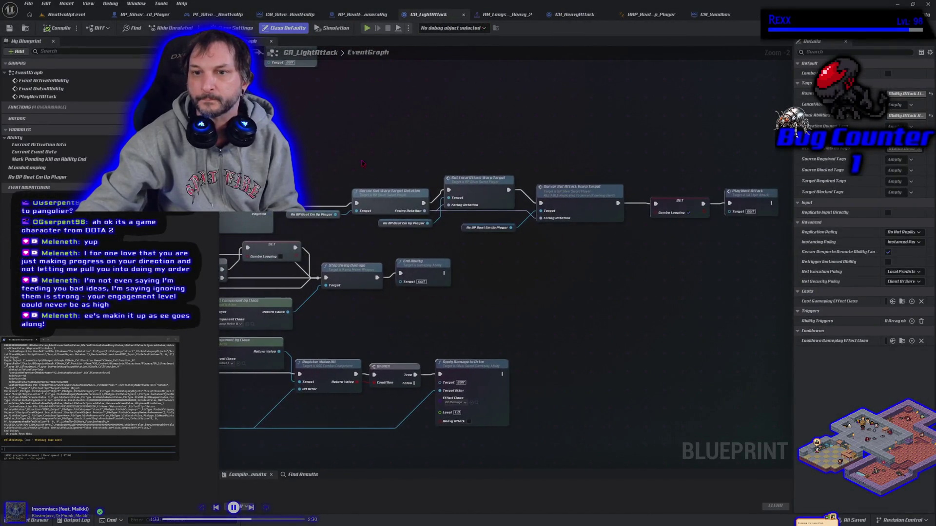
{"action": "left_click", "coordinate": [410, 204]}
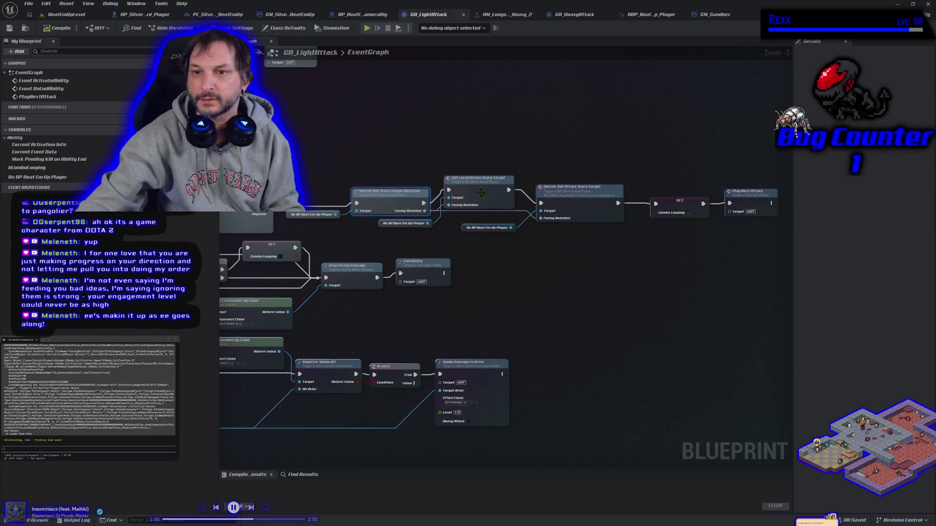
{"action": "left_click", "coordinate": [480, 193]}
{"action": "left_click", "coordinate": [596, 216]}
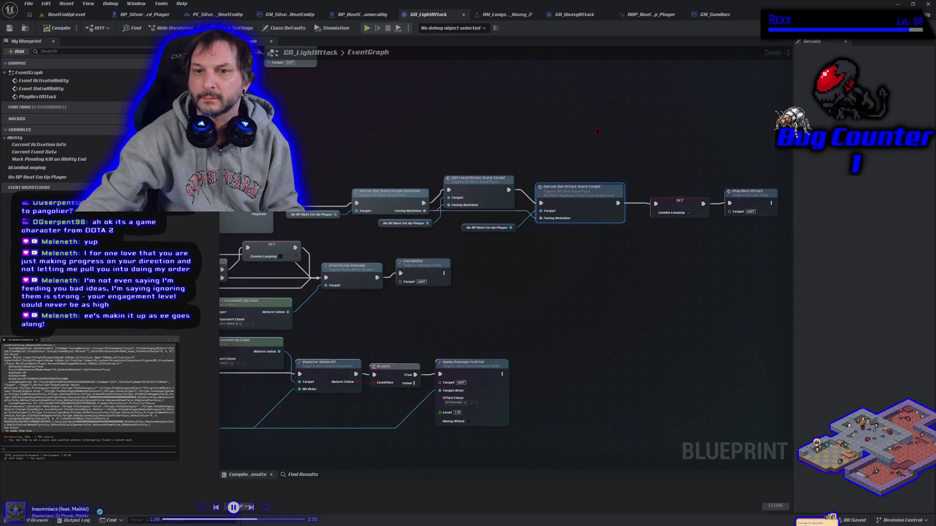
{"action": "left_click", "coordinate": [574, 15]}
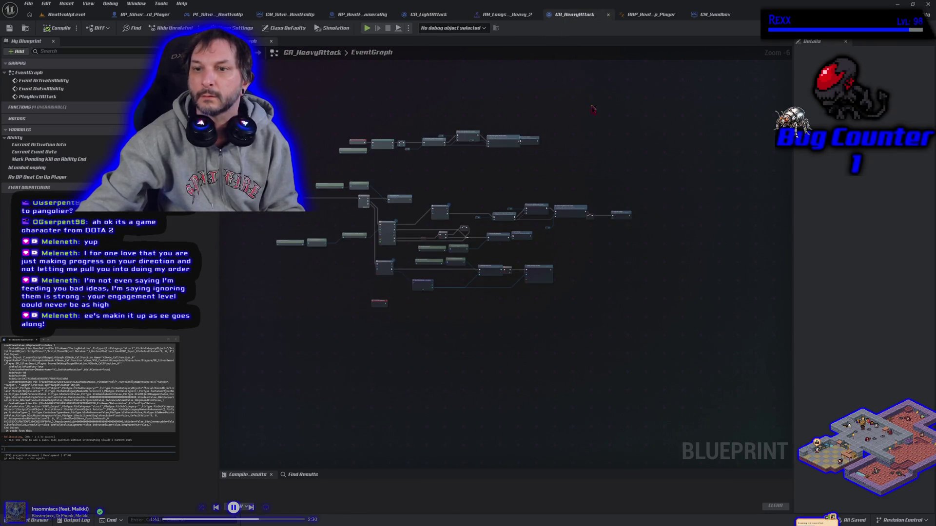
{"action": "scroll", "coordinate": [543, 192], "scroll_direction": "up", "scroll_amount": 1}
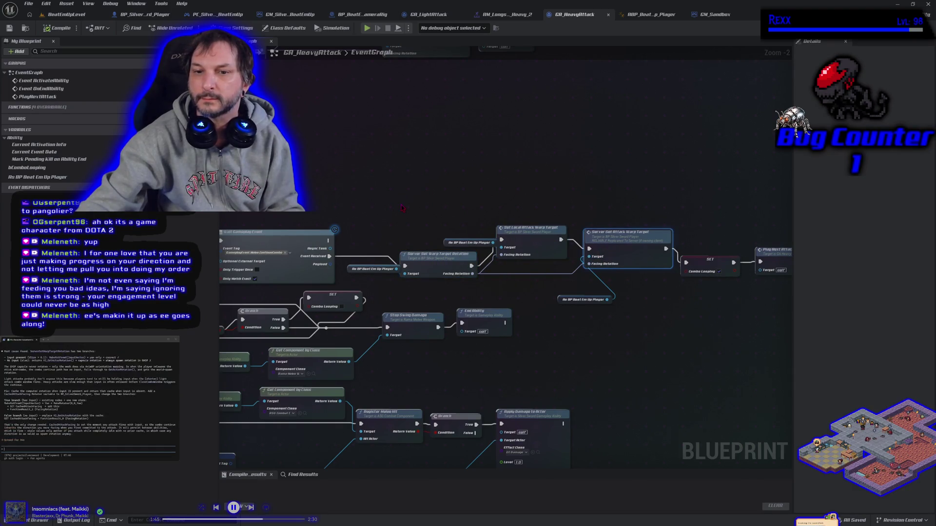
{"action": "scroll", "coordinate": [402, 208], "scroll_direction": "down", "scroll_amount": 2}
{"action": "left_click_drag", "start_coordinate": [401, 208], "coordinate": [486, 210]}
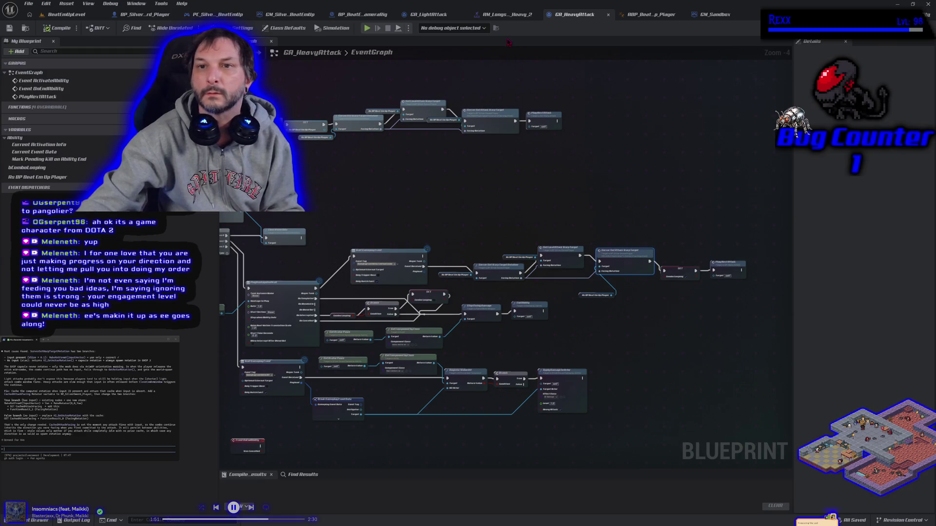
{"action": "left_click", "coordinate": [145, 14]}
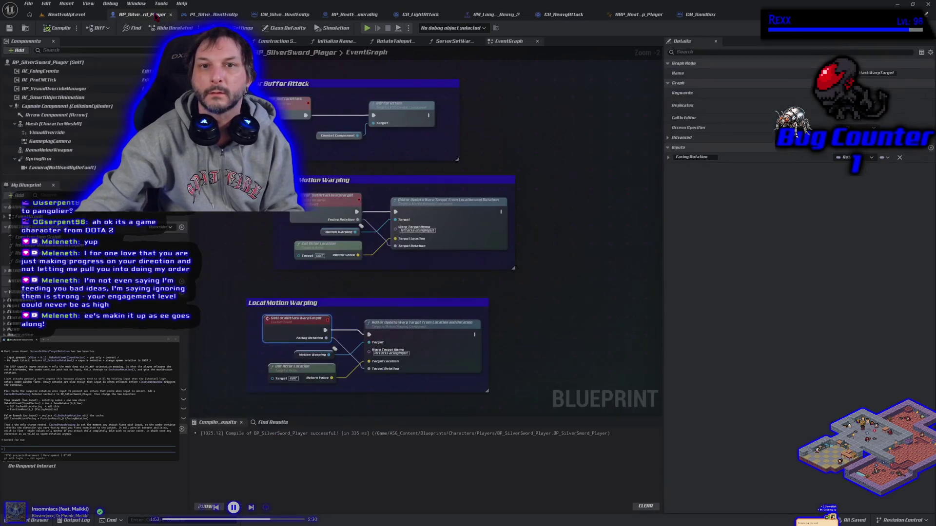
- Inspect the ServerSetWarpTargetRotation, Initialize RamaMeleeWeapon and RotateToInputDirection graphs, then close them back to EventGraph
{"action": "left_click", "coordinate": [453, 41]}
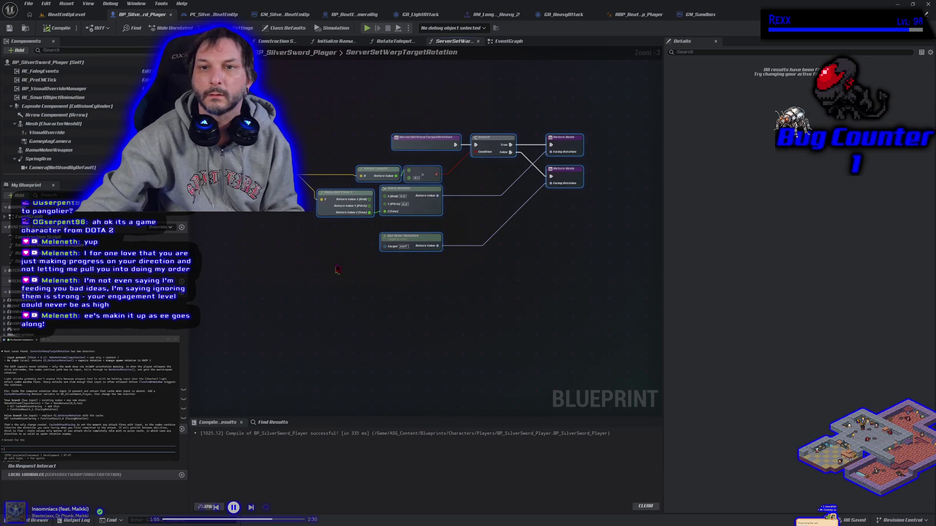
{"action": "double_click", "coordinate": [387, 58]}
{"action": "key", "text": "Escape"}
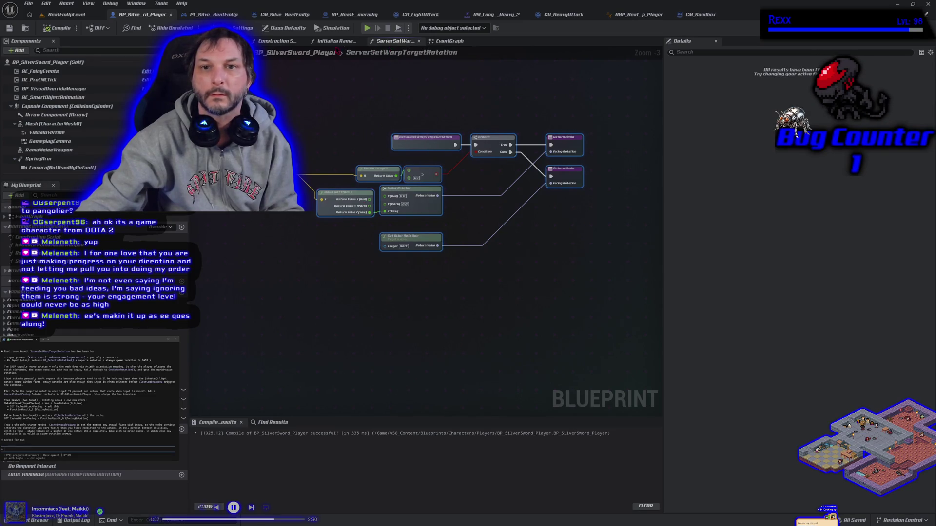
{"action": "left_click", "coordinate": [329, 42]}
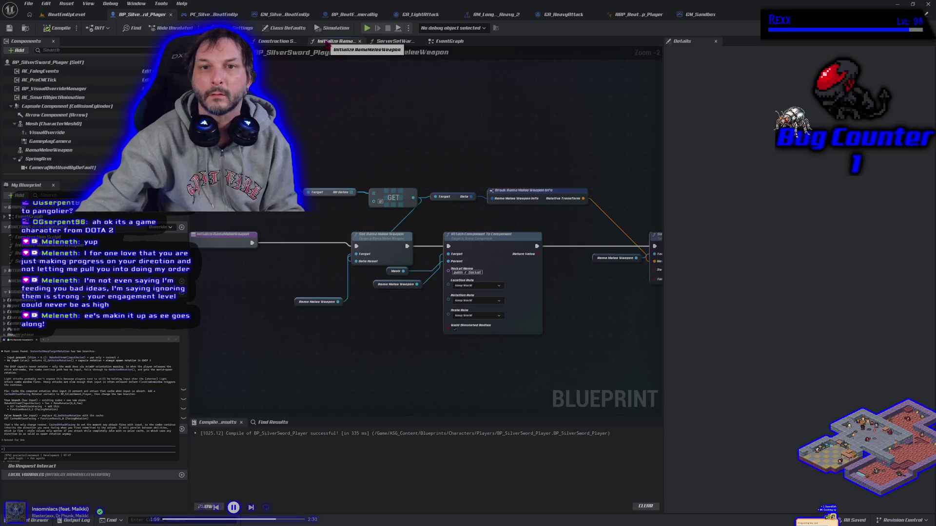
{"action": "middle_click", "coordinate": [326, 42]}
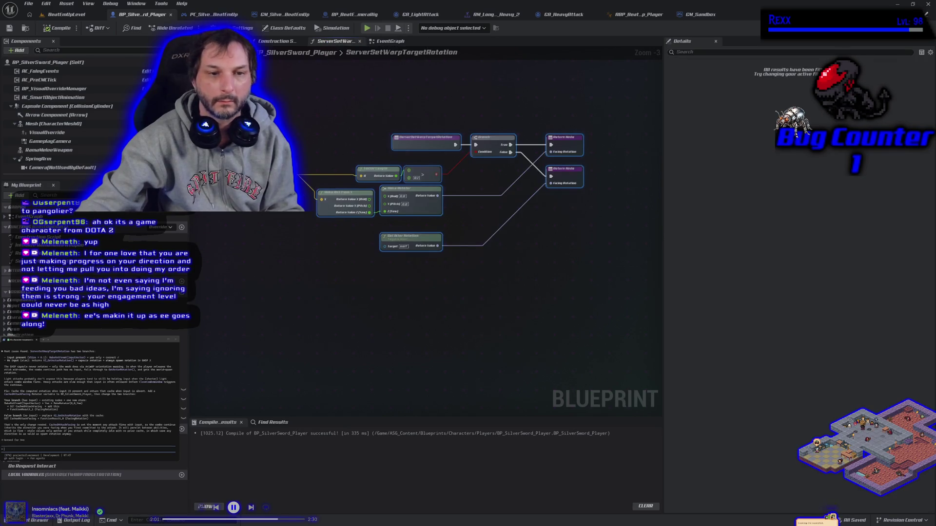
{"action": "left_click", "coordinate": [15, 252]}
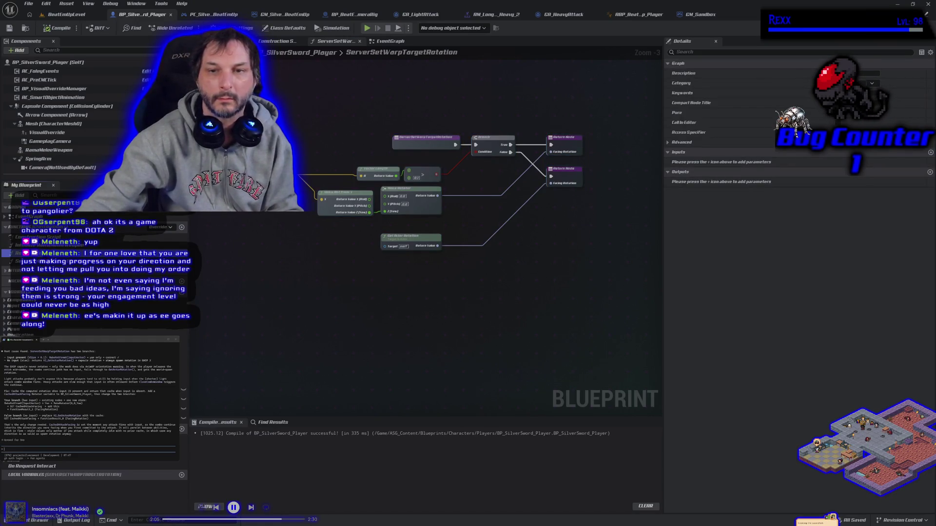
{"action": "double_click", "coordinate": [19, 253]}
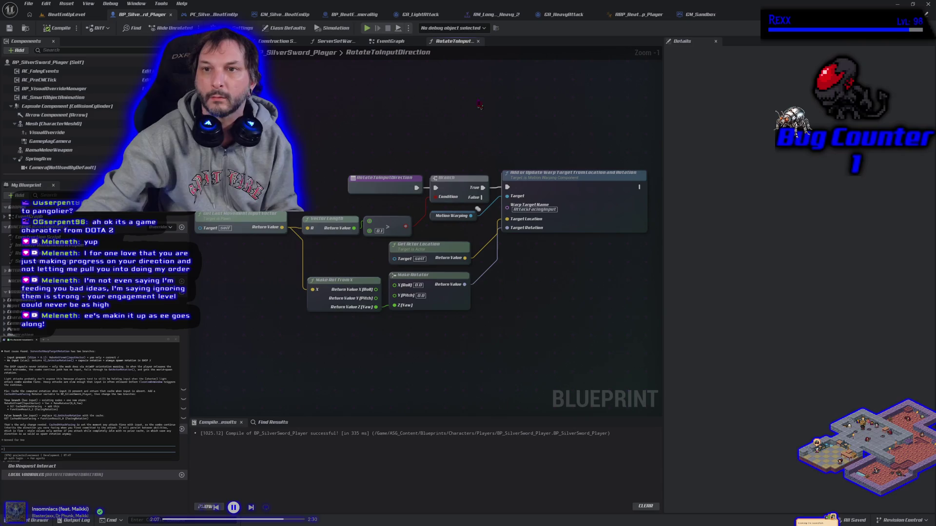
{"action": "left_click", "coordinate": [478, 41]}
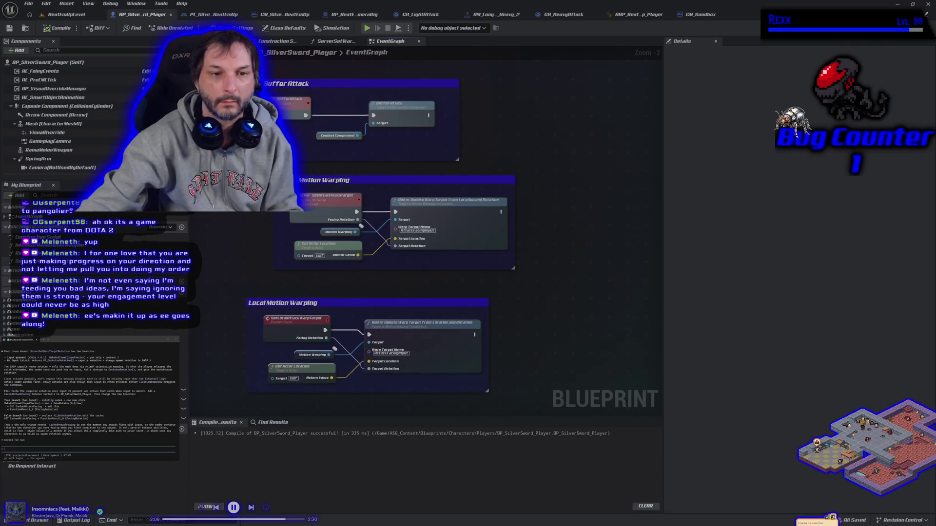
- Delete RotateToInputDirection from My Blueprint, then compile and save BP_SilverSword_Player
{"action": "left_click", "coordinate": [20, 253]}
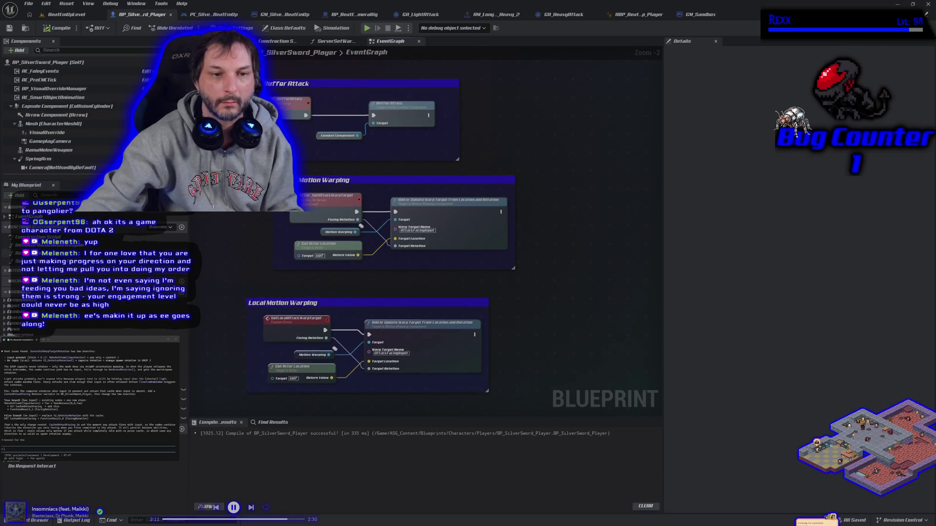
{"action": "key", "text": "Delete"}
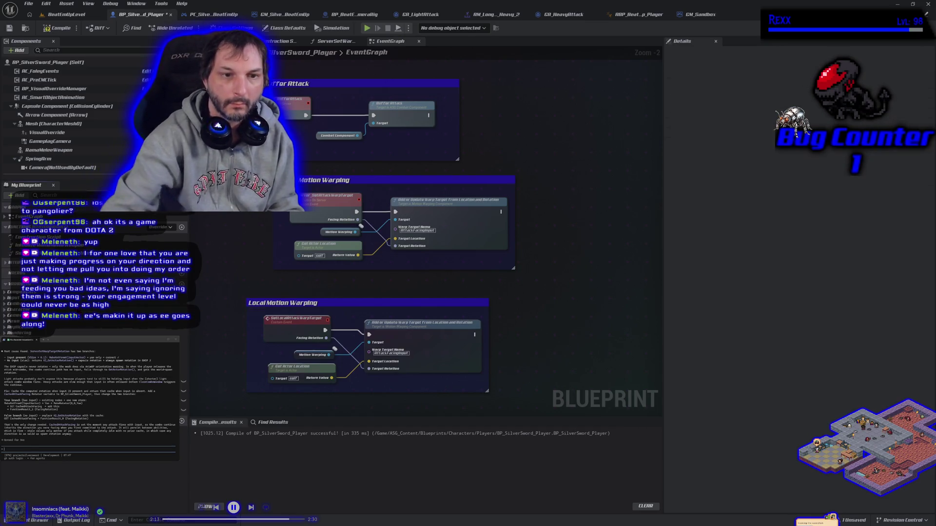
{"action": "left_click", "coordinate": [57, 28]}
{"action": "left_click", "coordinate": [9, 28]}
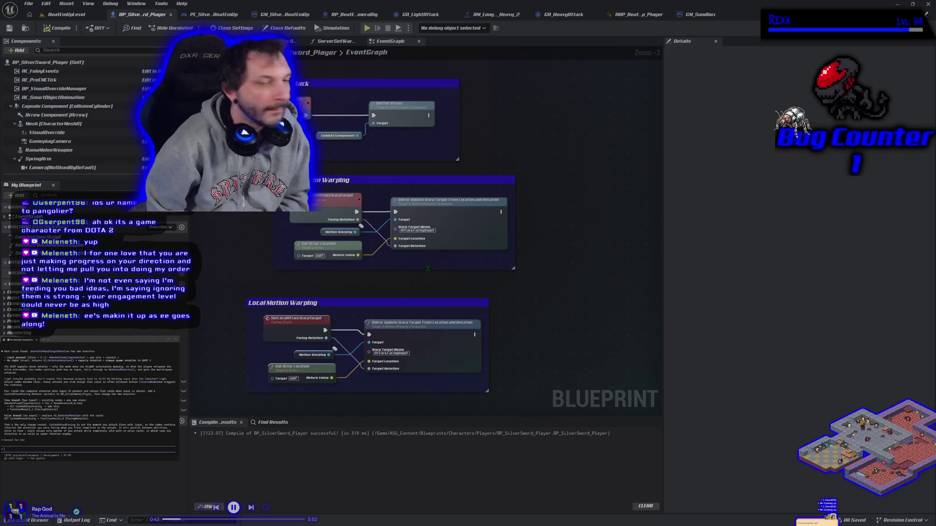
- Reopen ServerSetWarpTargetRotation and center its Branch and two return nodes in view
{"action": "left_click", "coordinate": [336, 41]}
{"action": "mouse_move", "coordinate": [395, 338]}
{"action": "left_mouse_down"}
{"action": "mouse_move", "coordinate": [431, 300]}
{"action": "mouse_move", "coordinate": [369, 334]}
{"action": "left_mouse_up"}
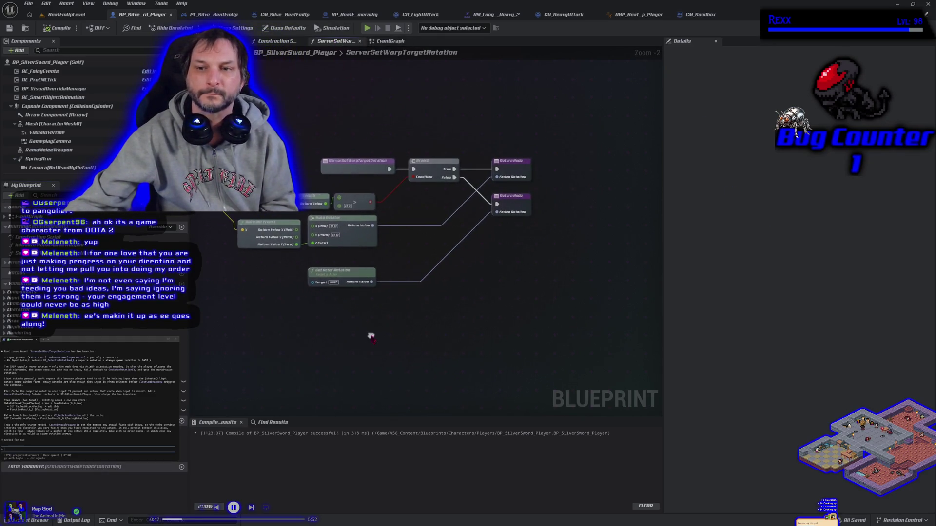
- Move both Return Nodes further right in the ServerSetWarpTargetRotation graph
{"action": "left_click_drag", "start_coordinate": [483, 125], "coordinate": [535, 124]}
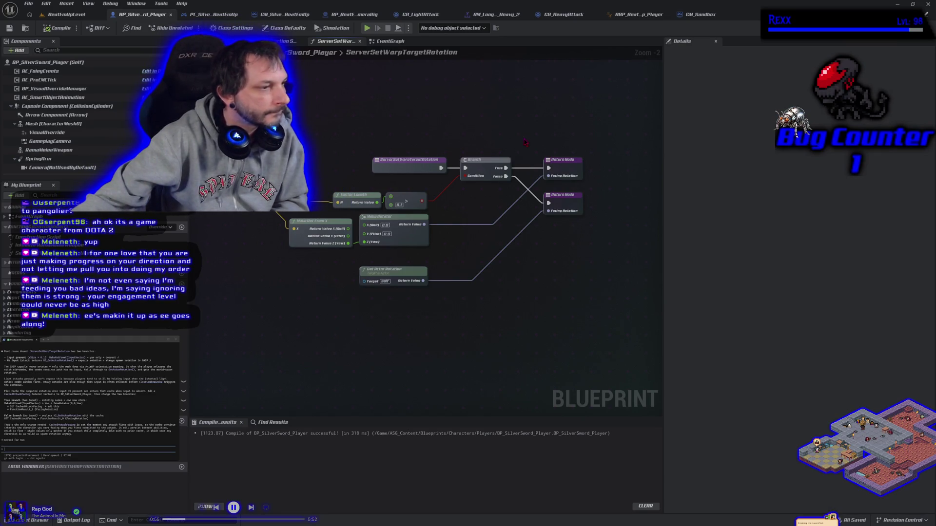
{"action": "scroll", "coordinate": [490, 246], "scroll_direction": "up", "scroll_amount": 1}
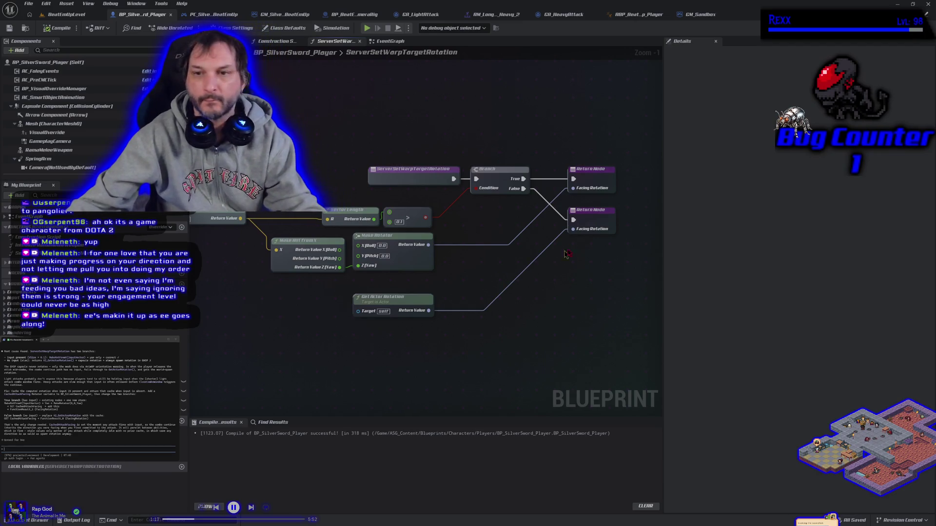
{"action": "mouse_move", "coordinate": [584, 141]}
{"action": "left_mouse_down"}
{"action": "mouse_move", "coordinate": [598, 234]}
{"action": "mouse_move", "coordinate": [615, 224]}
{"action": "left_mouse_up"}
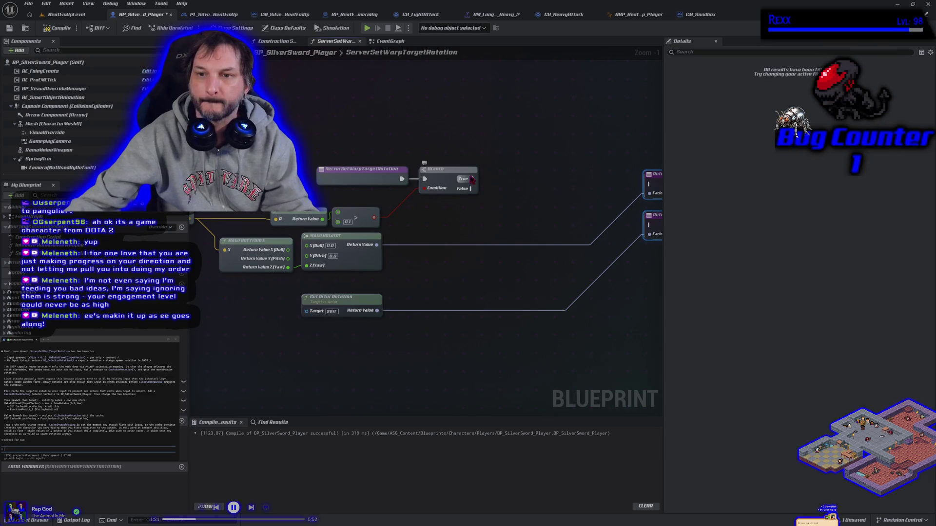
{"action": "left_click_drag", "start_coordinate": [493, 248], "coordinate": [360, 258]}
{"action": "scroll", "coordinate": [360, 260], "scroll_direction": "up", "scroll_amount": 1}
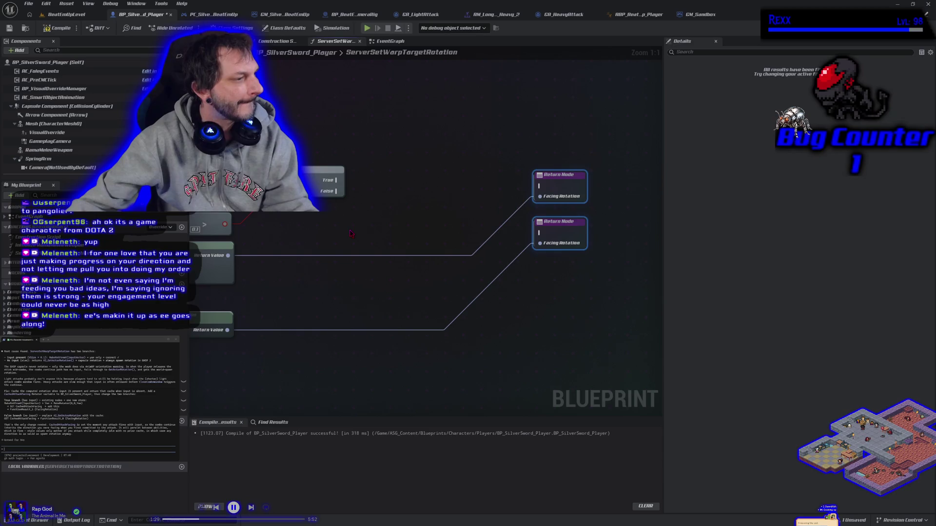
{"action": "mouse_move", "coordinate": [350, 234]}
{"action": "left_mouse_down"}
{"action": "mouse_move", "coordinate": [384, 224]}
{"action": "mouse_move", "coordinate": [368, 244]}
{"action": "left_mouse_up"}
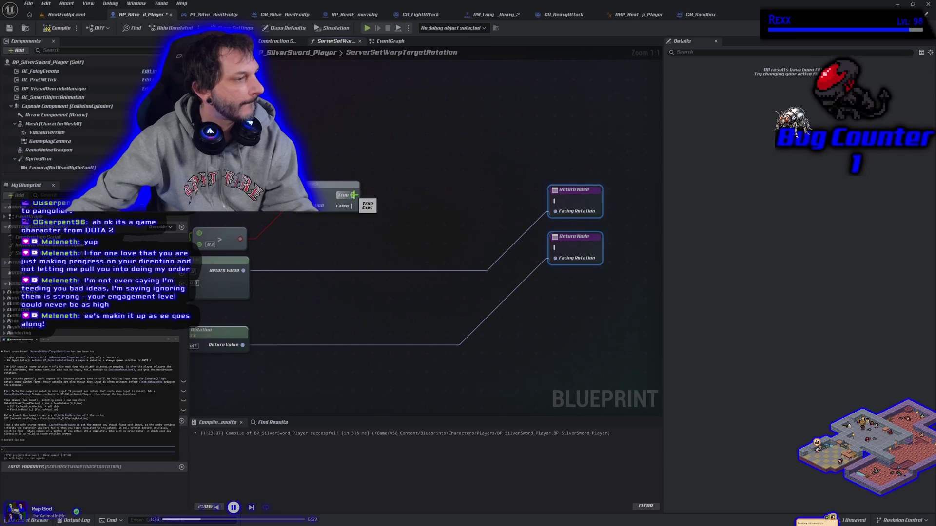
- Bring up the Make Rotator Return Value's action list to promote it to a variable
{"action": "mouse_move", "coordinate": [353, 195]}
{"action": "left_mouse_down"}
{"action": "mouse_move", "coordinate": [396, 220]}
{"action": "mouse_move", "coordinate": [429, 214]}
{"action": "mouse_move", "coordinate": [412, 224]}
{"action": "left_mouse_up"}
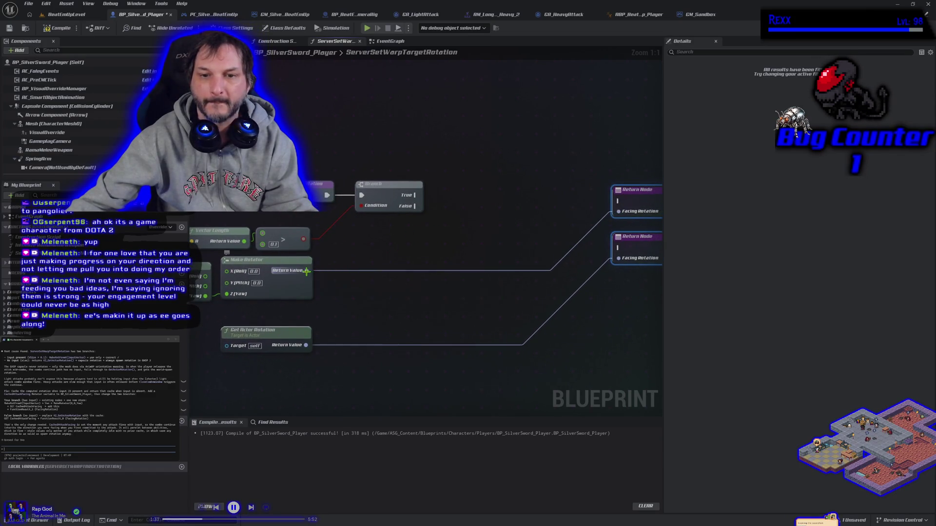
{"action": "mouse_move", "coordinate": [332, 254]}
{"action": "left_mouse_down"}
{"action": "mouse_move", "coordinate": [454, 226]}
{"action": "mouse_move", "coordinate": [497, 255]}
{"action": "mouse_move", "coordinate": [545, 259]}
{"action": "left_mouse_up"}
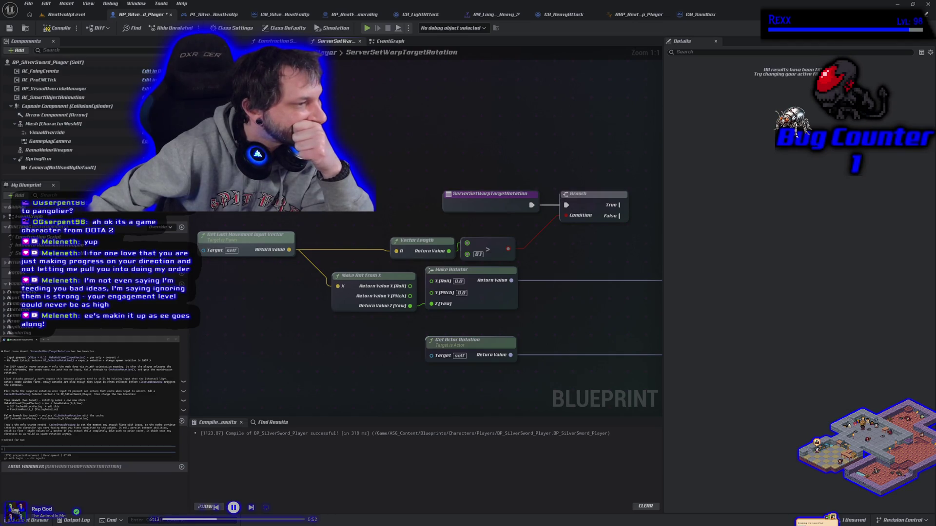
{"action": "left_click_drag", "start_coordinate": [566, 319], "coordinate": [433, 334]}
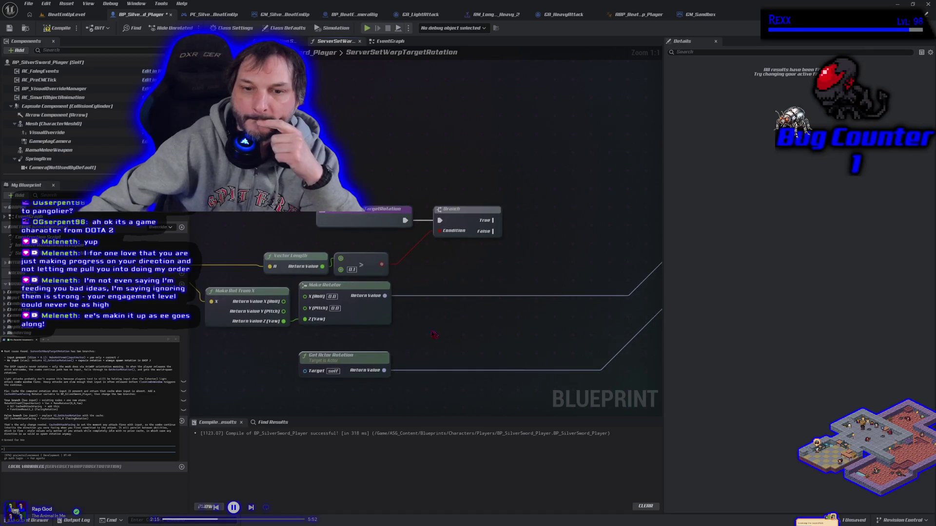
{"action": "mouse_move", "coordinate": [385, 296]}
{"action": "left_mouse_down"}
{"action": "mouse_move", "coordinate": [545, 253]}
{"action": "mouse_move", "coordinate": [532, 239]}
{"action": "left_mouse_up"}
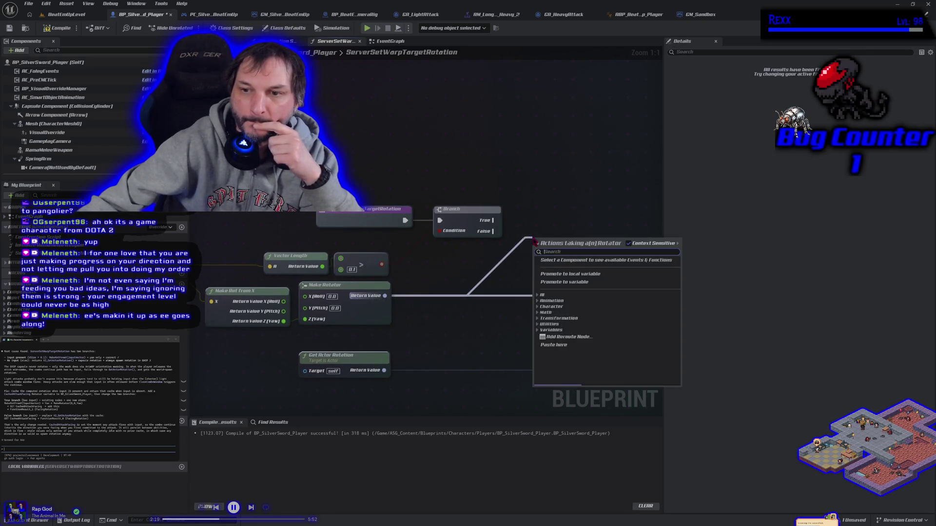
- Promote the rotator Return Value to a new CachedAttackFacing variable and compile
{"action": "left_click", "coordinate": [560, 283]}
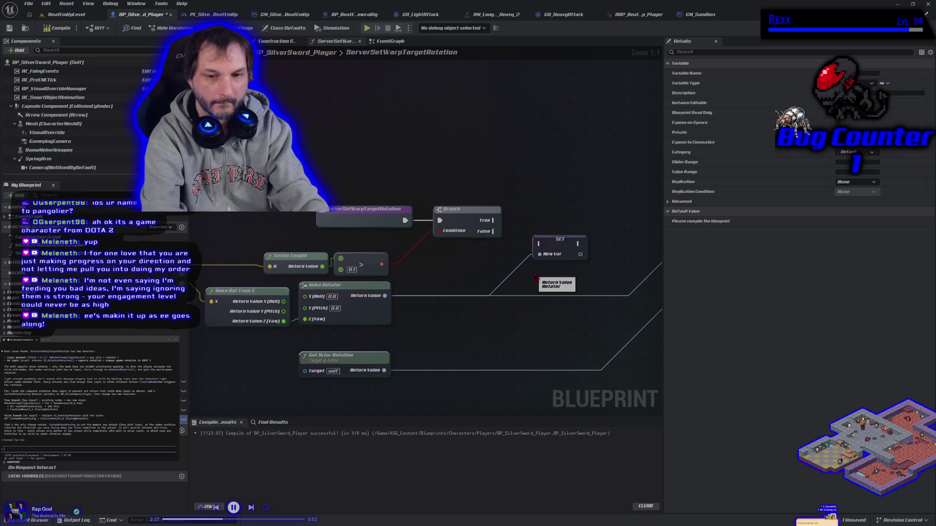
{"action": "key", "text": "Return"}
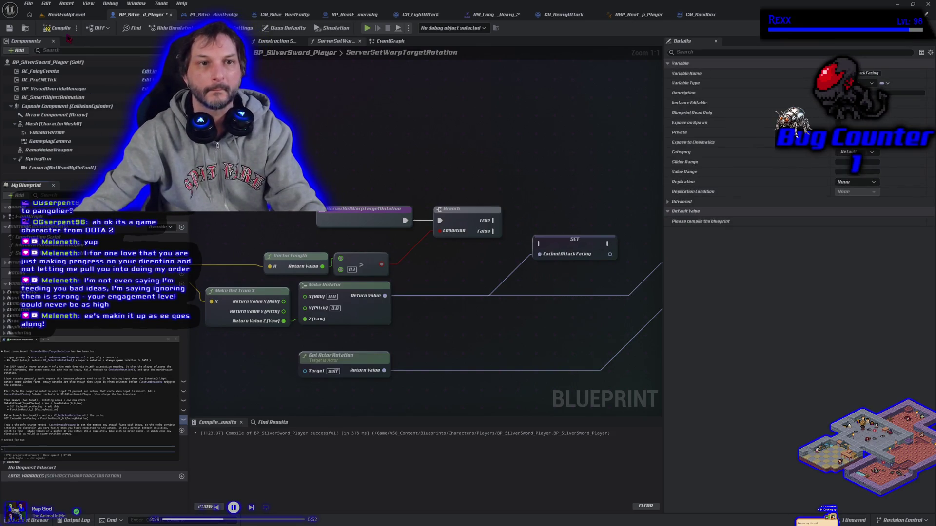
{"action": "left_click", "coordinate": [63, 29]}
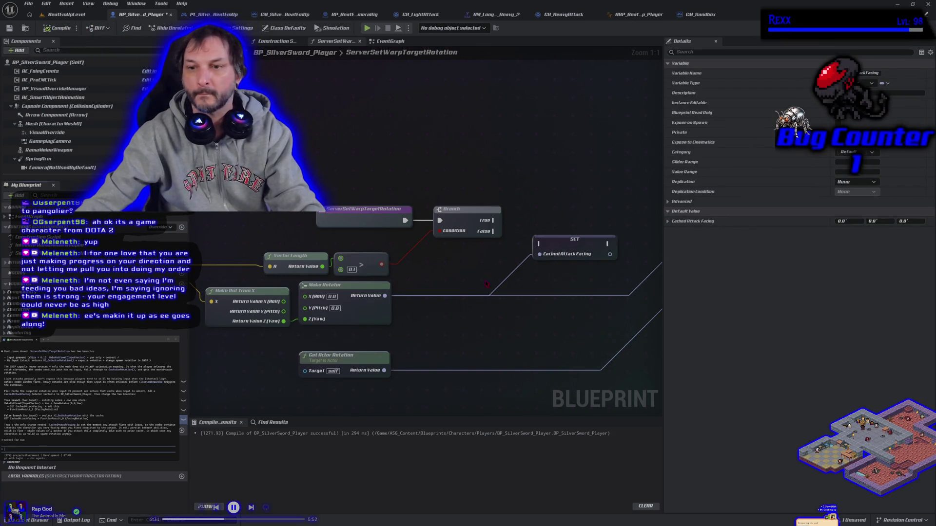
- Run the SET node on the Branch True path and return Cached Attack Facing from the upper Return Node
{"action": "left_click_drag", "start_coordinate": [486, 284], "coordinate": [356, 316]}
{"action": "left_click_drag", "start_coordinate": [364, 252], "coordinate": [408, 275]}
{"action": "left_click_drag", "start_coordinate": [431, 273], "coordinate": [425, 249]}
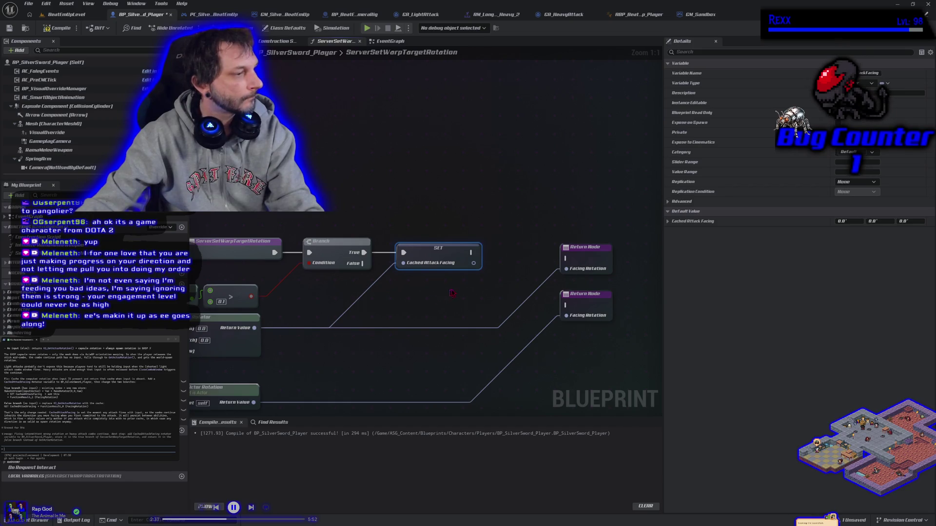
{"action": "left_click_drag", "start_coordinate": [471, 252], "coordinate": [566, 259]}
{"action": "left_click_drag", "start_coordinate": [474, 263], "coordinate": [566, 268]}
{"action": "mouse_move", "coordinate": [529, 298]}
{"action": "left_mouse_down"}
{"action": "mouse_move", "coordinate": [492, 280]}
{"action": "mouse_move", "coordinate": [490, 257]}
{"action": "left_mouse_up"}
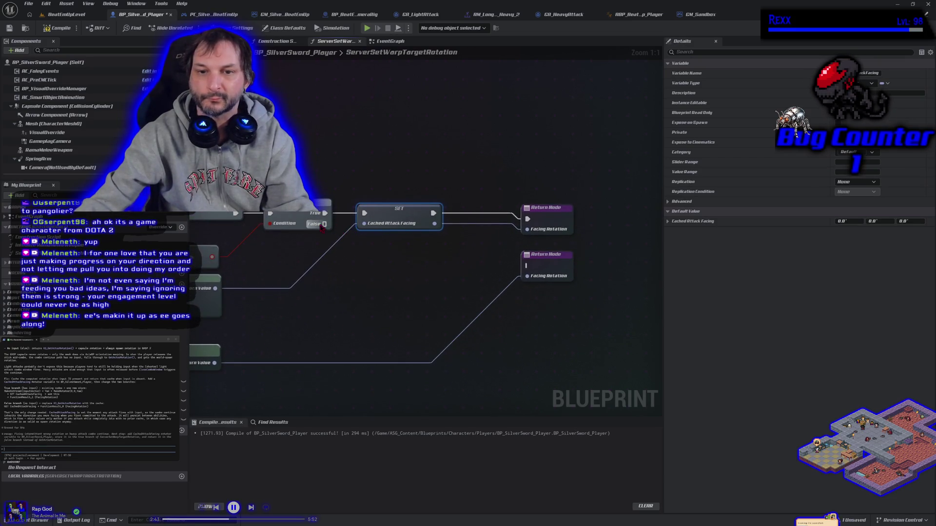
- Route Branch False to the lower Return Node returning cached facing, then save the blueprint
{"action": "left_click_drag", "start_coordinate": [343, 277], "coordinate": [395, 262]}
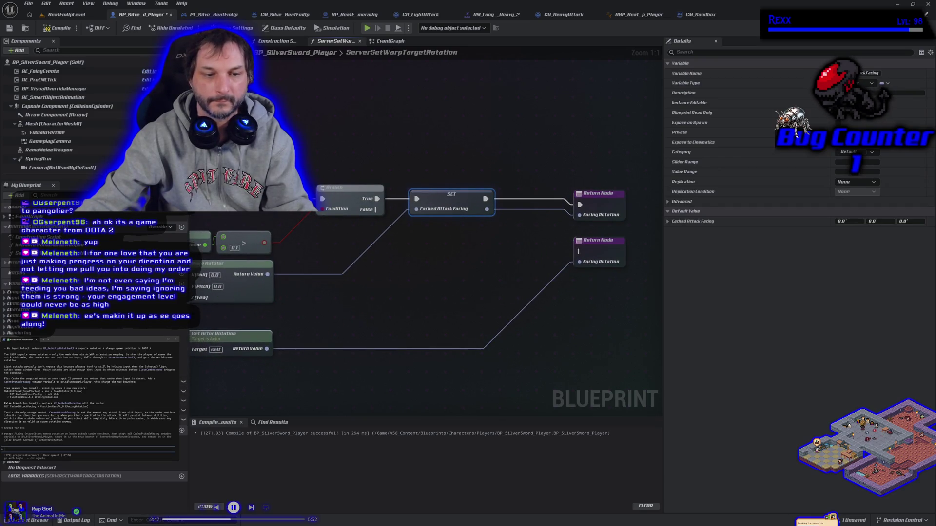
{"action": "mouse_move", "coordinate": [183, 420]}
{"action": "left_mouse_down"}
{"action": "mouse_move", "coordinate": [565, 308]}
{"action": "mouse_move", "coordinate": [584, 281]}
{"action": "mouse_move", "coordinate": [580, 263]}
{"action": "left_mouse_up"}
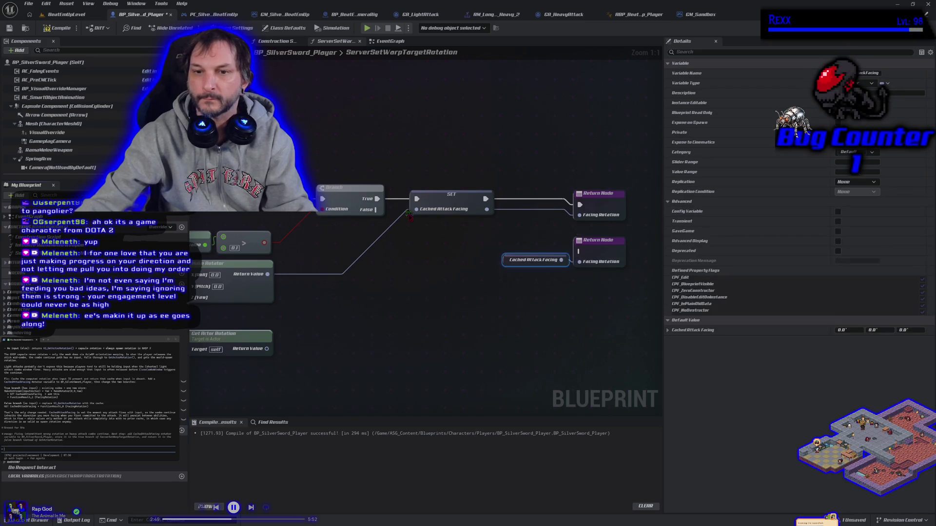
{"action": "left_click_drag", "start_coordinate": [376, 209], "coordinate": [580, 252]}
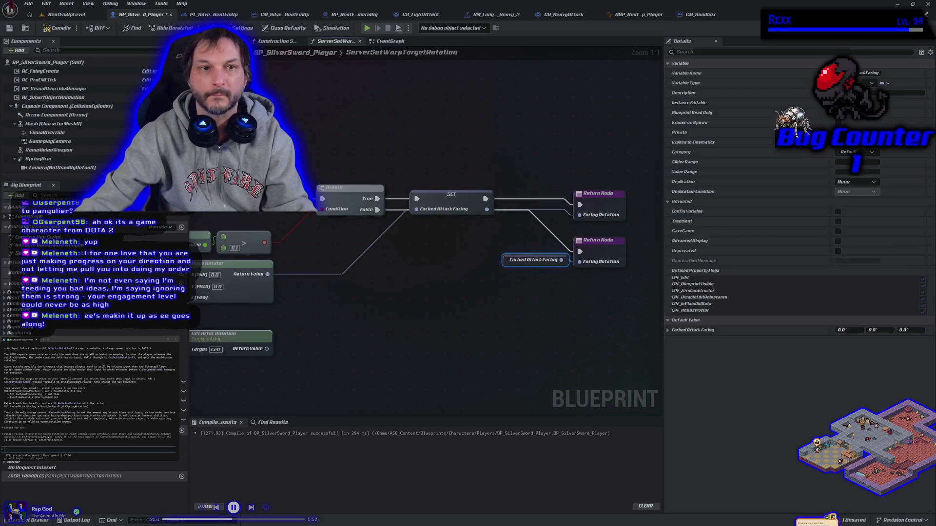
{"action": "left_click", "coordinate": [10, 28]}
{"action": "left_click", "coordinate": [59, 14]}
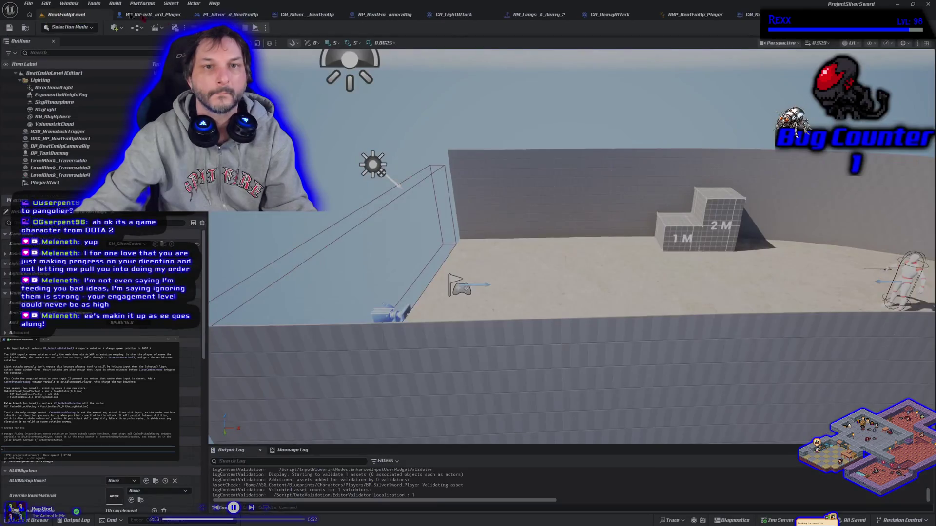
- Playtest the sword attacks in Play-in-Editor, then return to the BP_SilverSword_Player graph
{"action": "key", "text": "alt+p"}
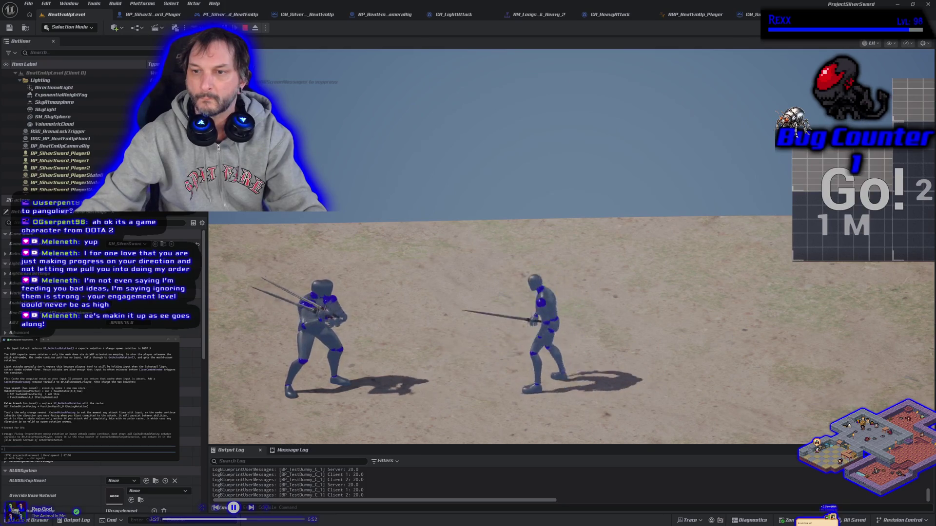
{"action": "key", "text": "Escape"}
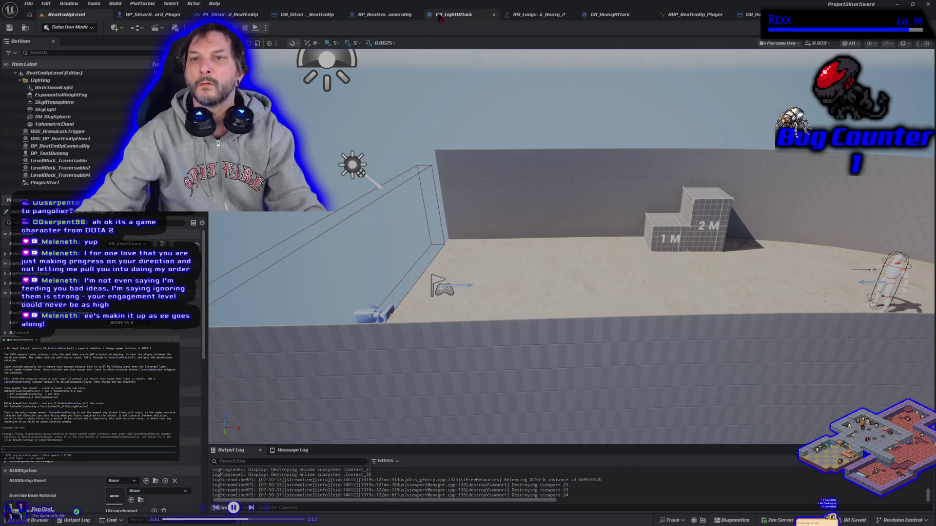
{"action": "left_click", "coordinate": [146, 14]}
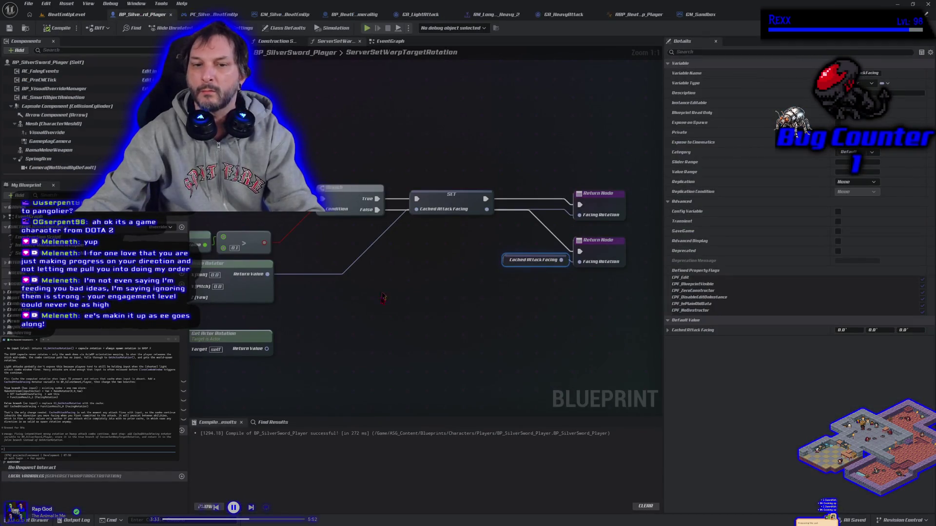
- Send the pending question to the Claude Code assistant and return to the BeatEmUpLevel level
{"action": "scroll", "coordinate": [380, 323], "scroll_direction": "down", "scroll_amount": 2}
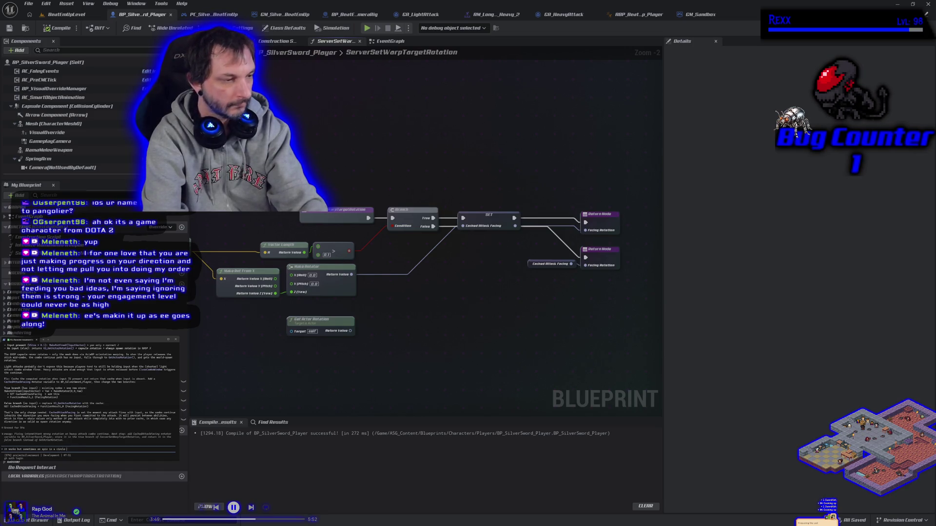
{"action": "key", "text": "Return"}
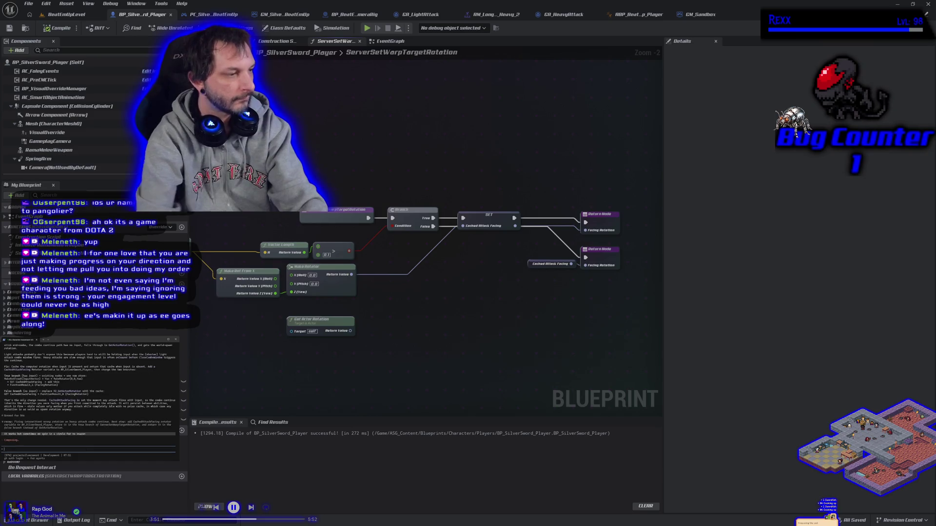
{"action": "left_click", "coordinate": [62, 14]}
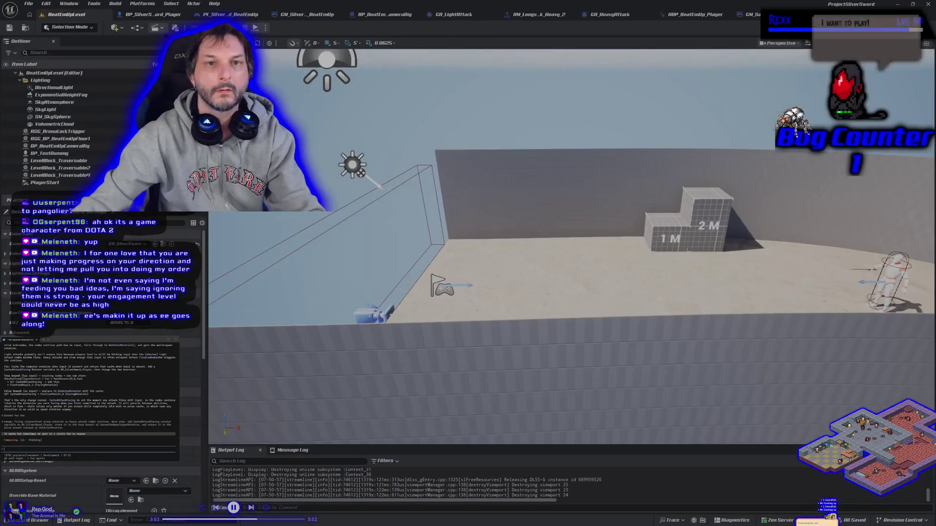
- Run and stop a quick playtest, then check the play mode and player count options
{"action": "key", "text": "alt+p"}
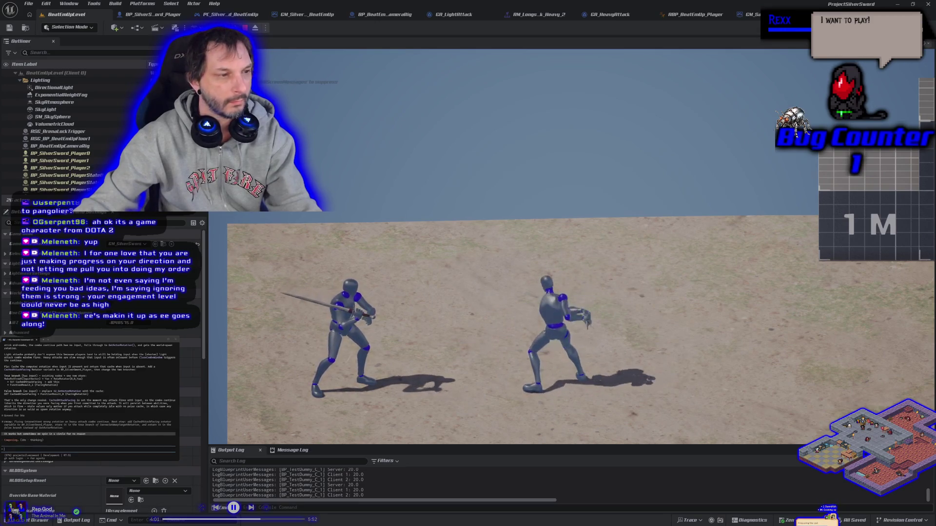
{"action": "key", "text": "Escape"}
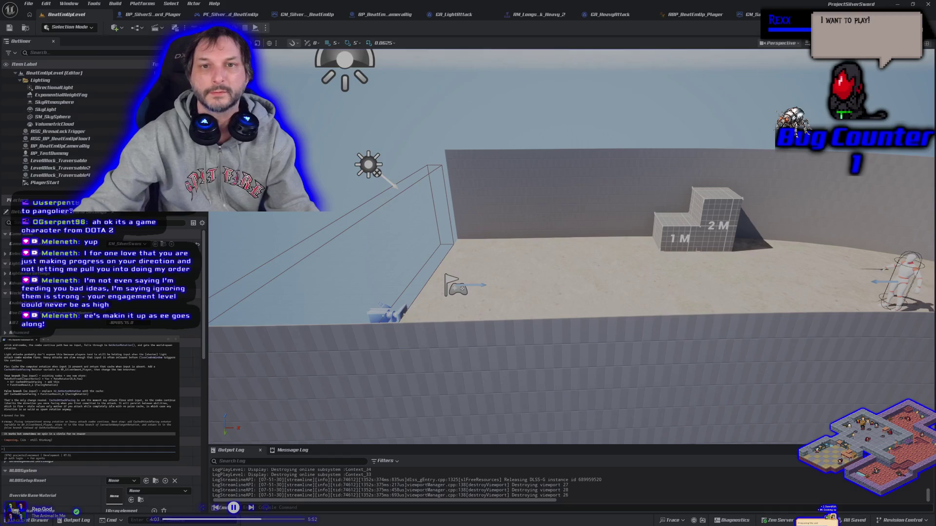
{"action": "left_click", "coordinate": [265, 27]}
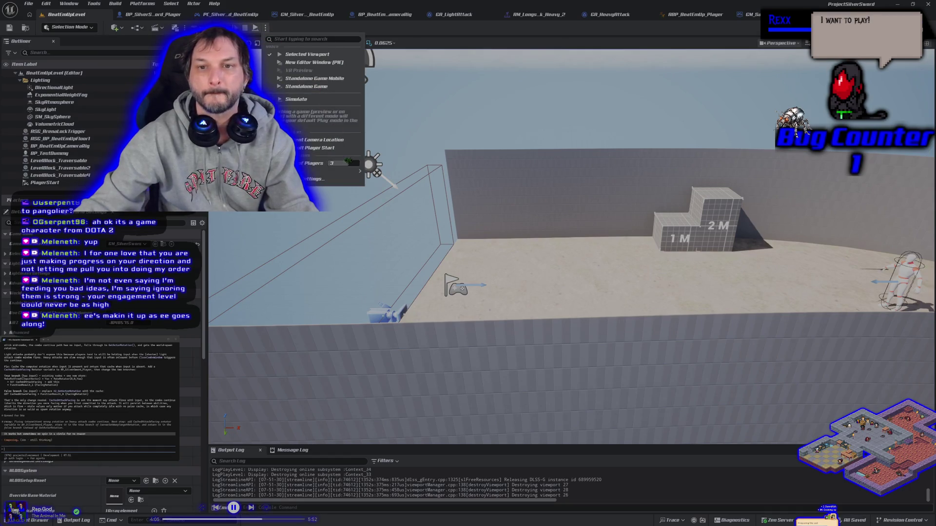
{"action": "left_click", "coordinate": [152, 14]}
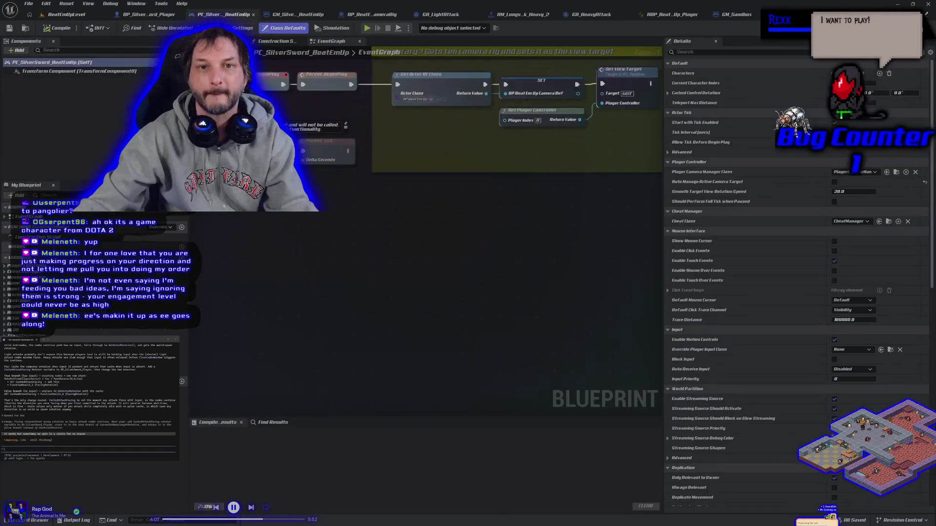
- Start a new Play-in-Editor session and walk the sword fighter across the arena
{"action": "left_click", "coordinate": [66, 14]}
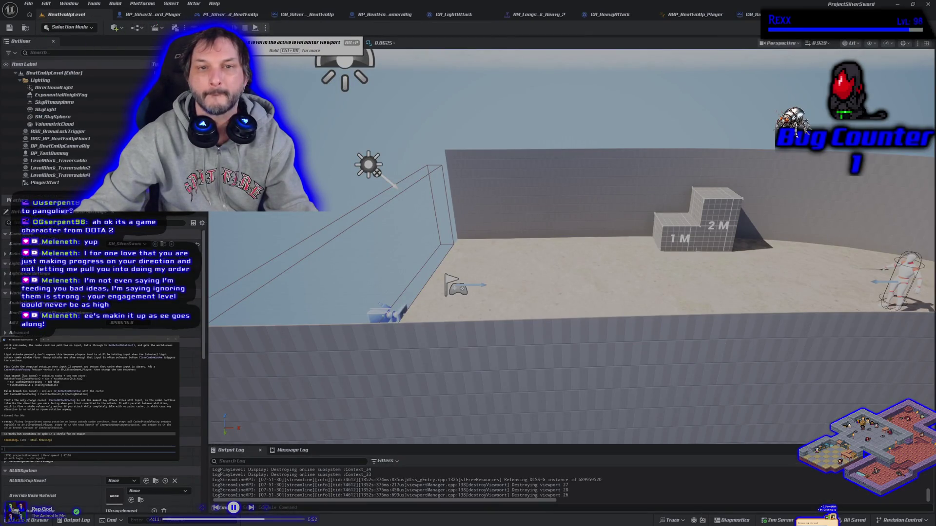
{"action": "left_click", "coordinate": [236, 27]}
{"action": "key", "text": "d"}
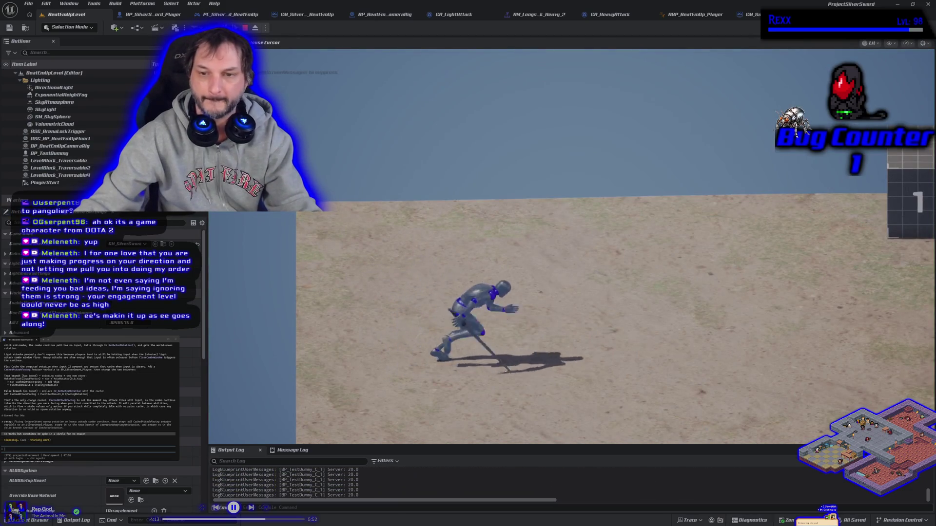
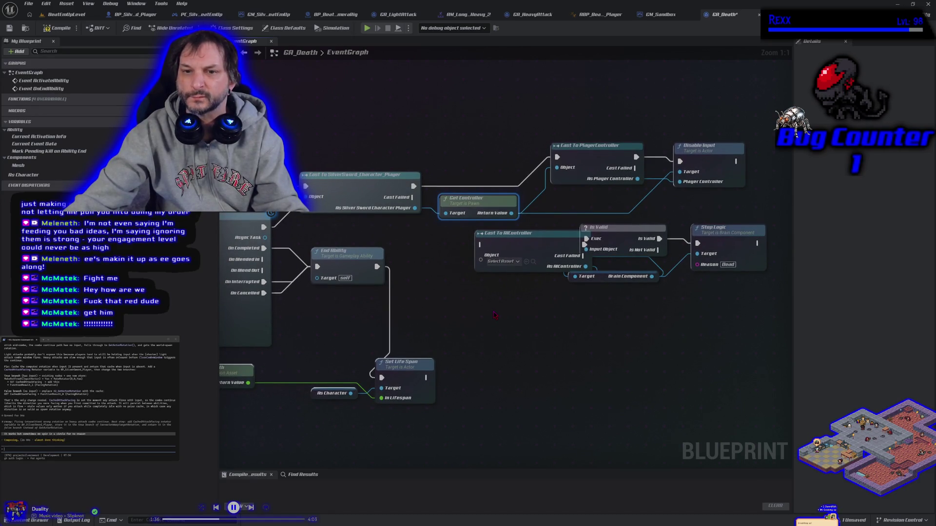
- Route Cast Failed into Cast To AIController, feed As Character into it, and compile
{"action": "mouse_move", "coordinate": [413, 198]}
{"action": "left_mouse_down"}
{"action": "mouse_move", "coordinate": [441, 207]}
{"action": "mouse_move", "coordinate": [484, 249]}
{"action": "left_mouse_up"}
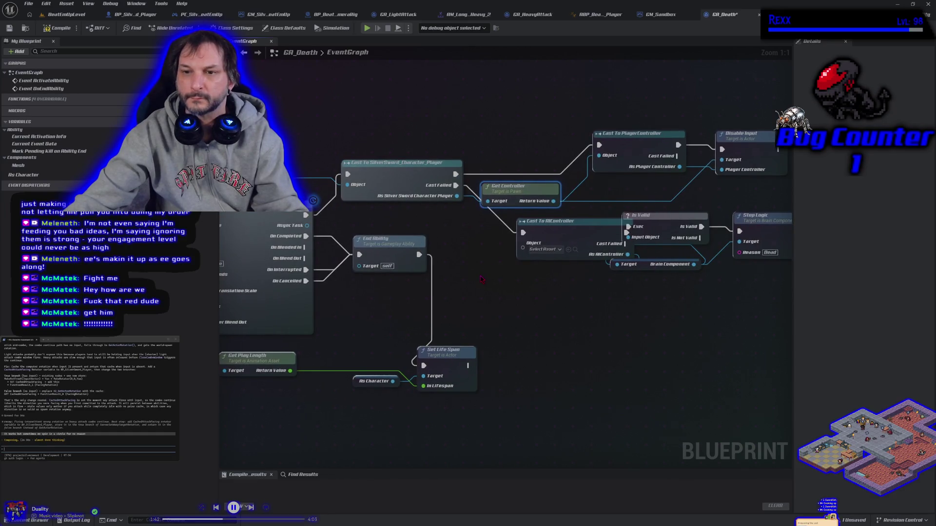
{"action": "mouse_move", "coordinate": [77, 176]}
{"action": "left_mouse_down"}
{"action": "mouse_move", "coordinate": [229, 217]}
{"action": "mouse_move", "coordinate": [480, 256]}
{"action": "mouse_move", "coordinate": [521, 249]}
{"action": "left_mouse_up"}
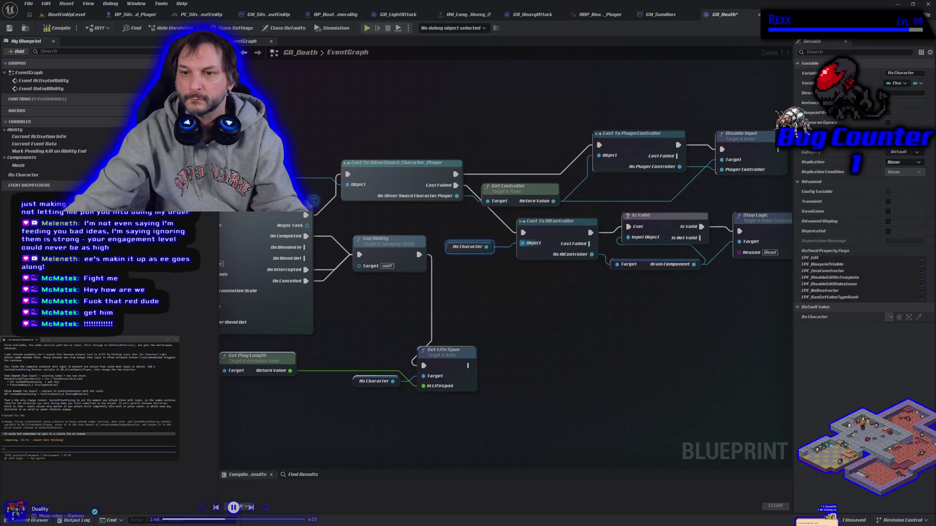
{"action": "left_click", "coordinate": [59, 28]}
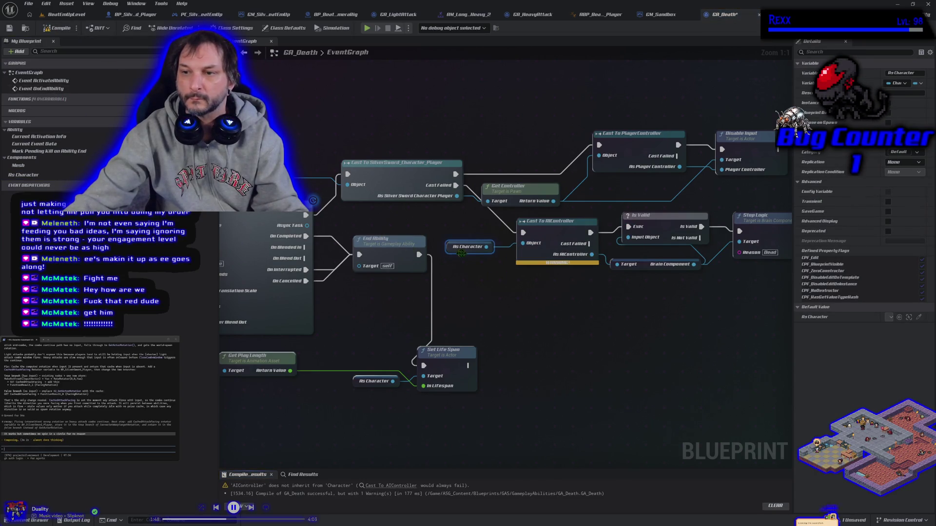
- Replace the direct As Character link with a pasted Get Controller fed by As Character, then recompile
{"action": "mouse_move", "coordinate": [527, 263]}
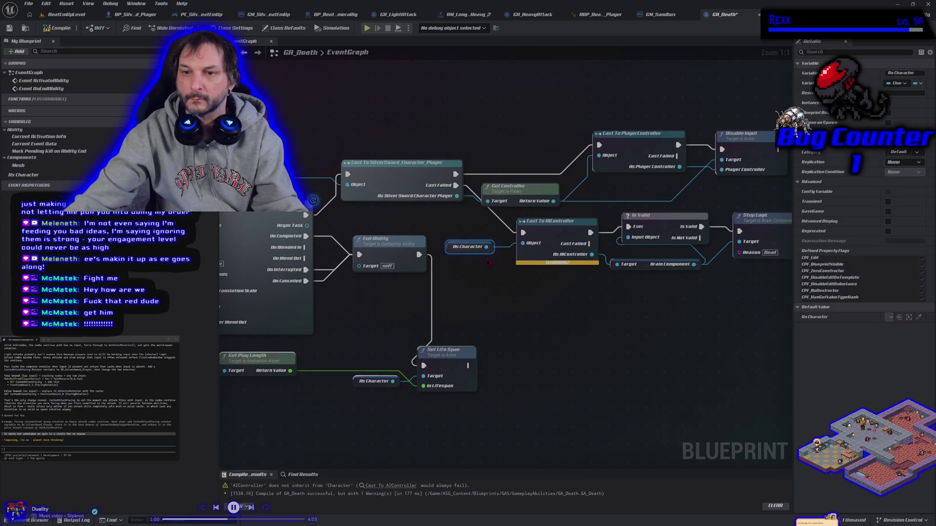
{"action": "left_click", "coordinate": [523, 249], "text": "alt"}
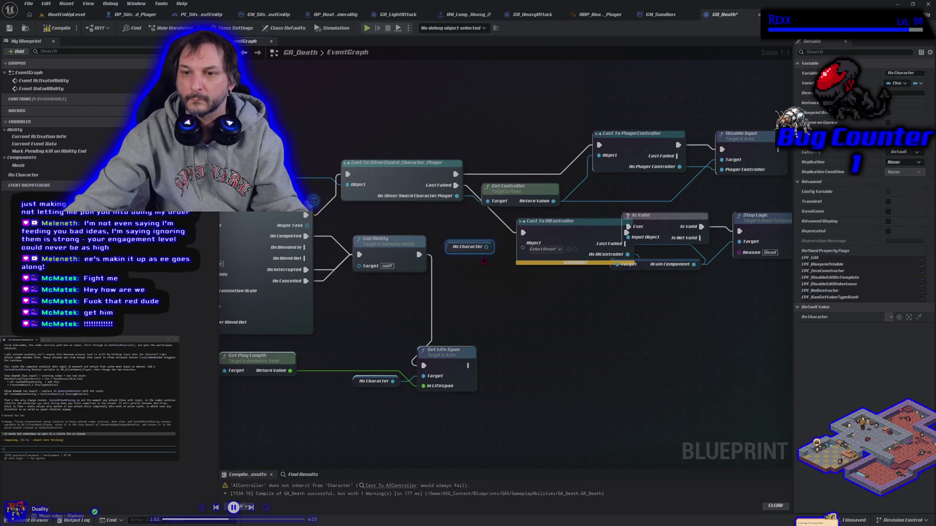
{"action": "left_click_drag", "start_coordinate": [485, 249], "coordinate": [453, 274]}
{"action": "left_click", "coordinate": [451, 289]}
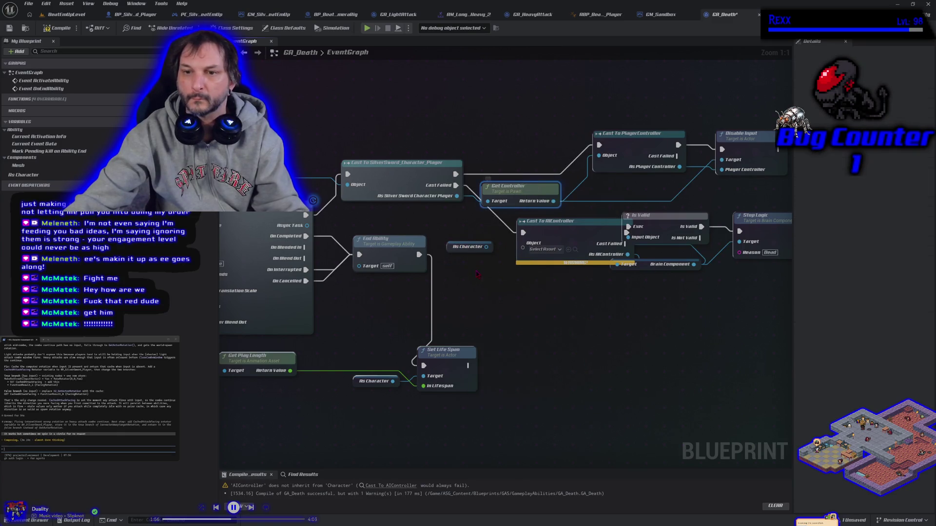
{"action": "key", "text": "ctrl+c"}
{"action": "key", "text": "ctrl+v"}
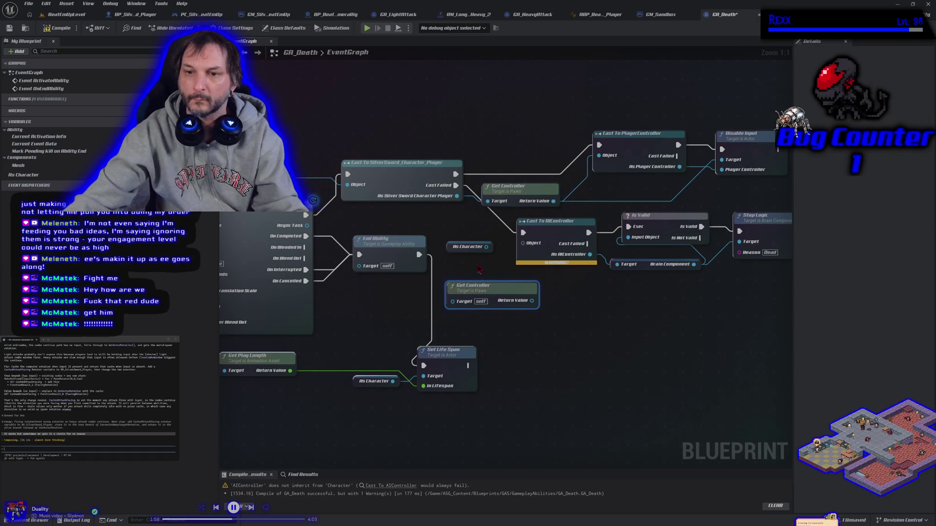
{"action": "mouse_move", "coordinate": [486, 246]}
{"action": "left_mouse_down"}
{"action": "mouse_move", "coordinate": [456, 300]}
{"action": "mouse_move", "coordinate": [519, 304]}
{"action": "mouse_move", "coordinate": [532, 273]}
{"action": "mouse_move", "coordinate": [523, 243]}
{"action": "left_mouse_up"}
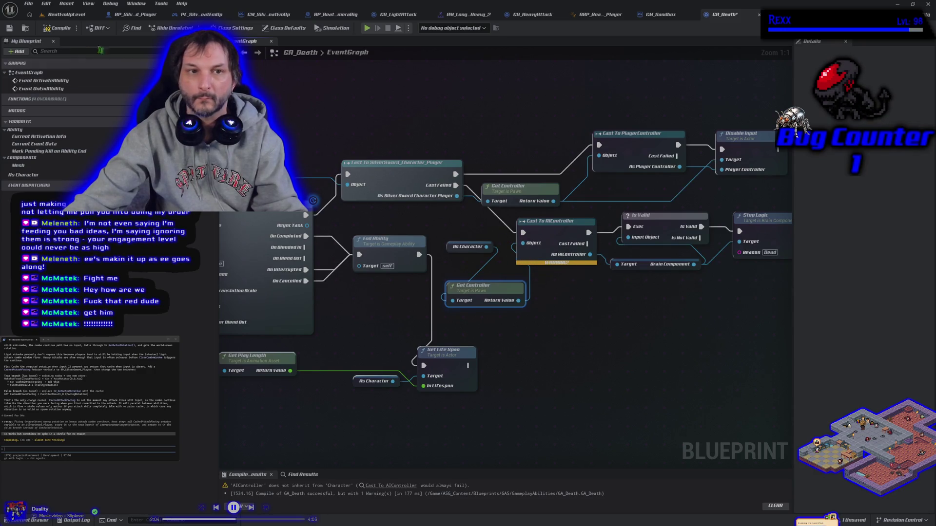
{"action": "left_click", "coordinate": [56, 27]}
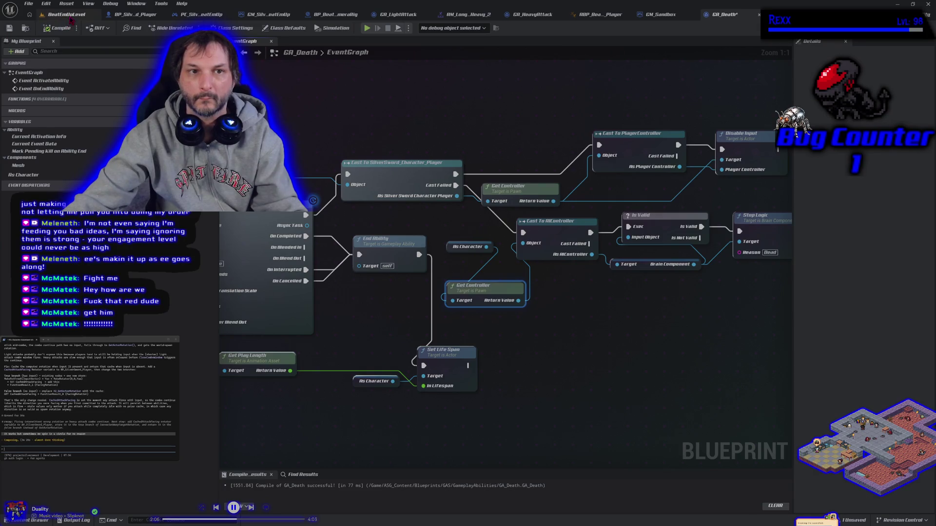
- Play-test BeatEmUpLevel, moving the player right toward the red enemy, then stop
{"action": "left_click", "coordinate": [66, 15]}
{"action": "key", "text": "alt+p"}
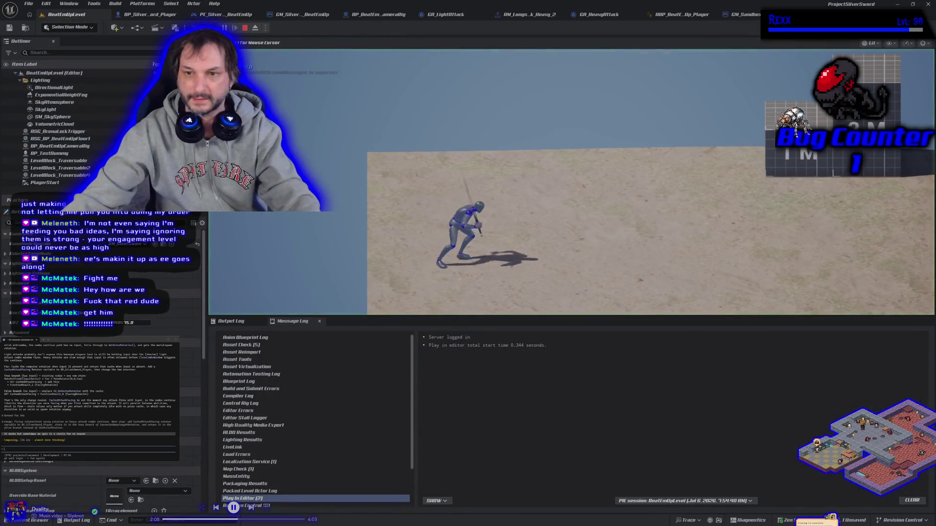
{"action": "key", "text": "d"}
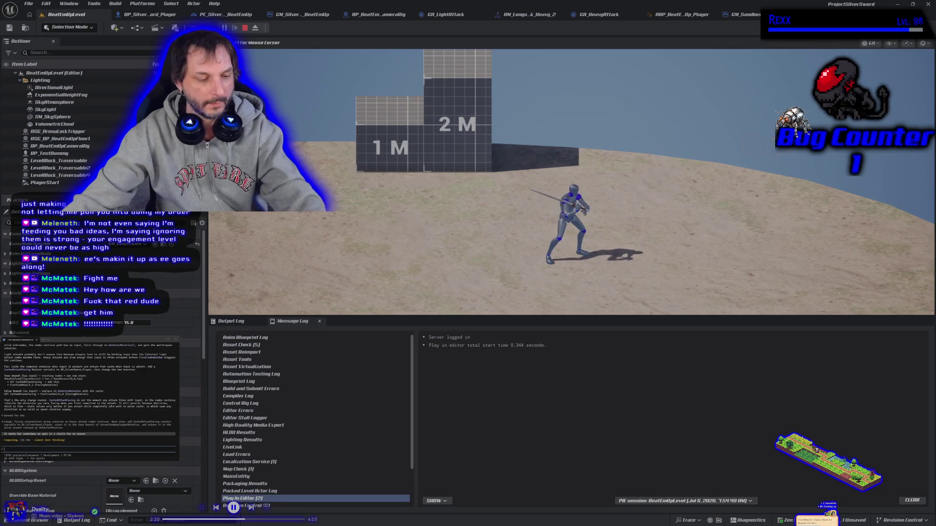
{"action": "key", "text": "Escape"}
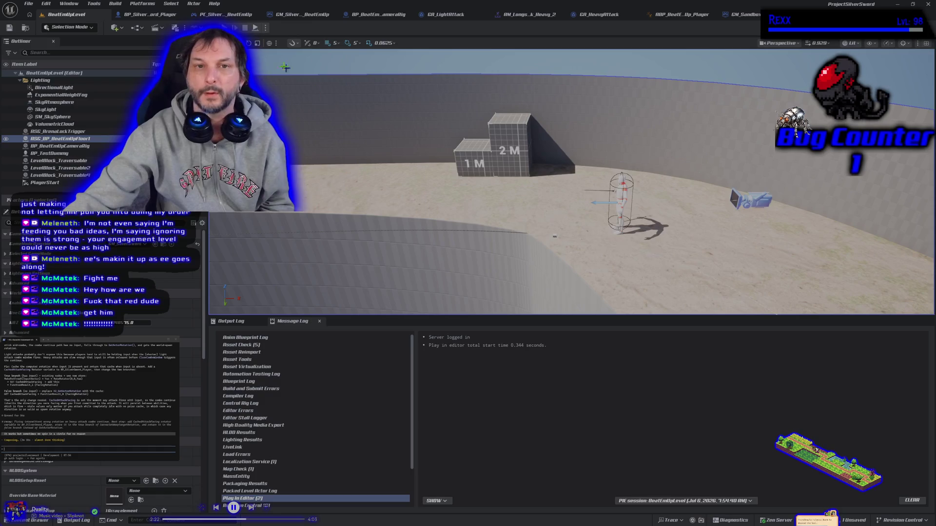
- Run three more Play-in-Editor sessions with Alt+P, ending each with Esc
{"action": "key", "text": "alt+p"}
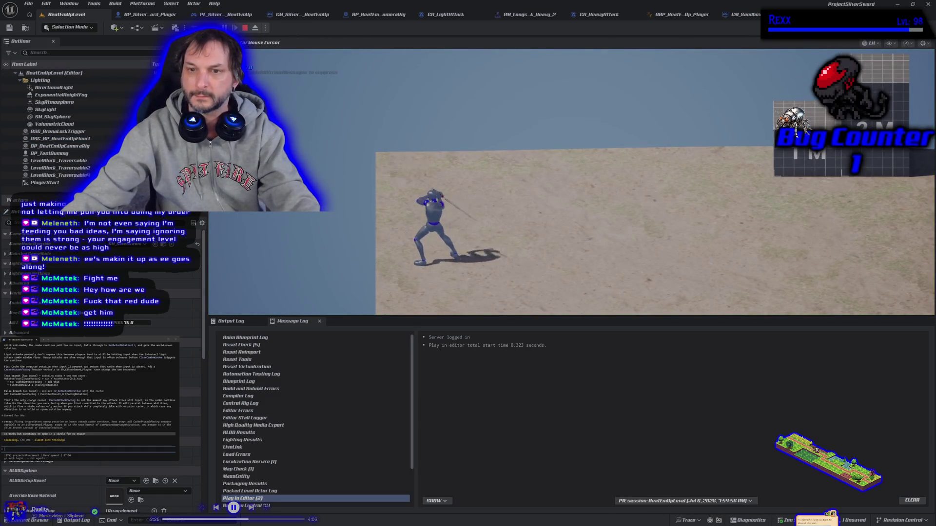
{"action": "key", "text": "Escape"}
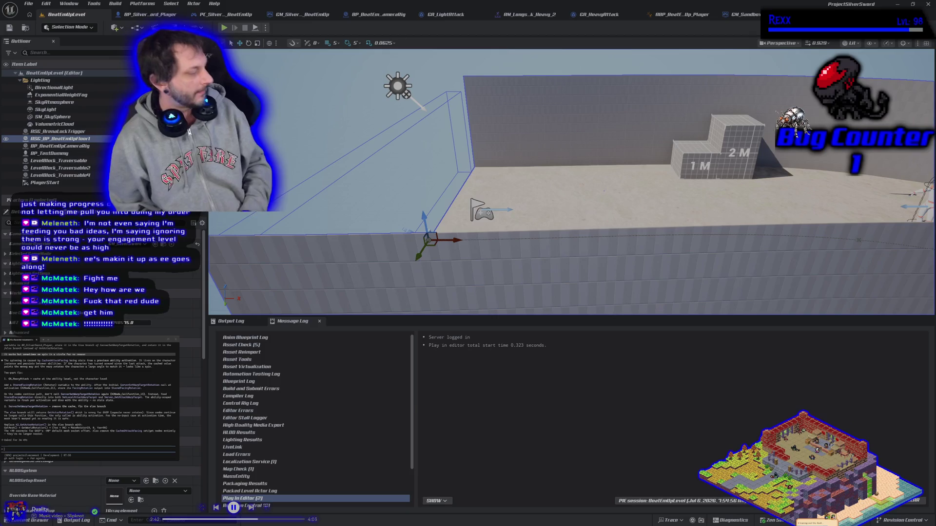
{"action": "key", "text": "Escape"}
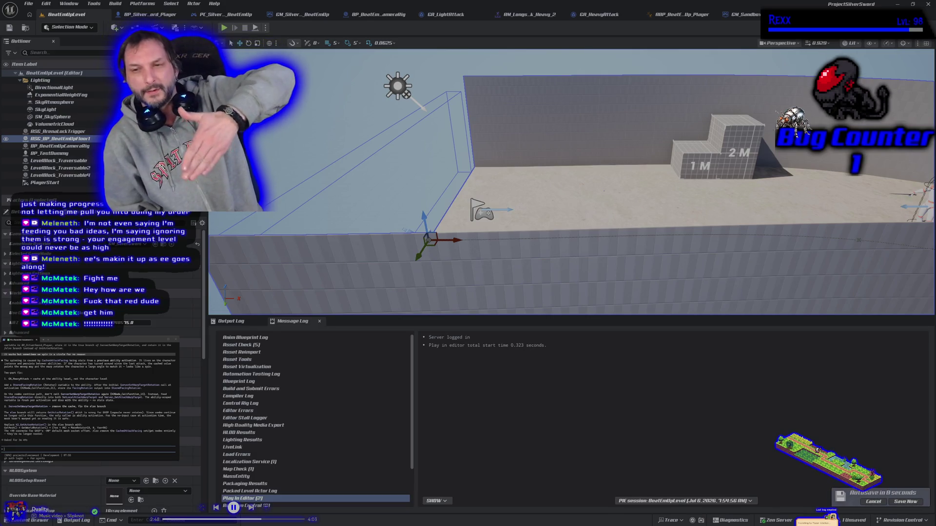
{"action": "key", "text": "alt+p"}
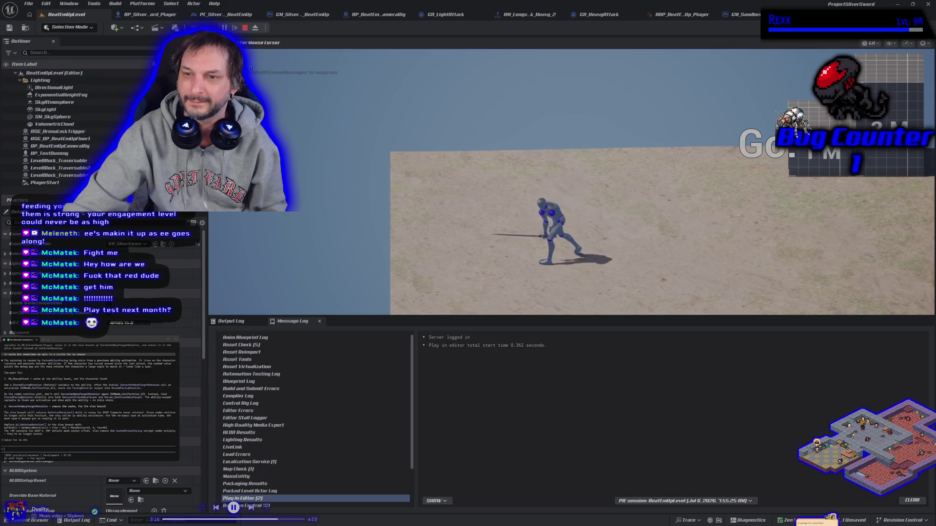
{"action": "key", "text": "Escape"}
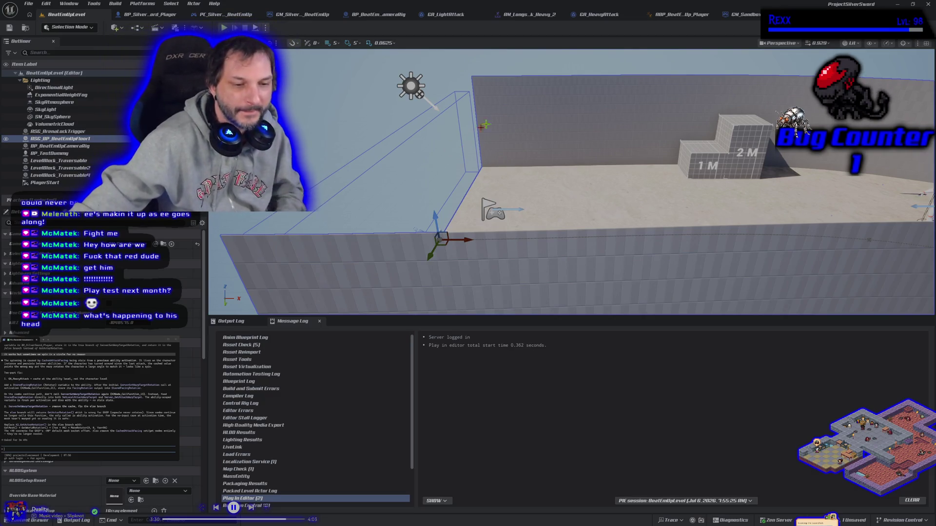
{"action": "key", "text": "alt+p"}
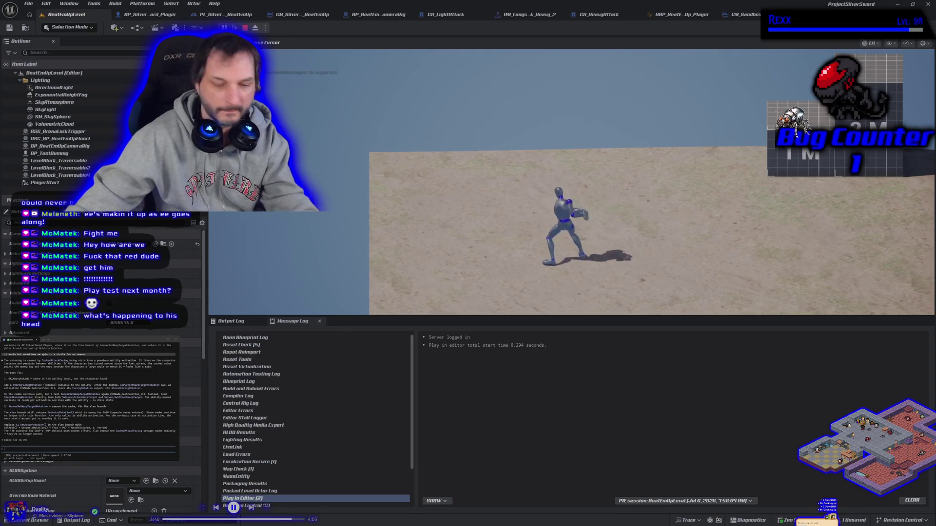
{"action": "key", "text": "Escape"}
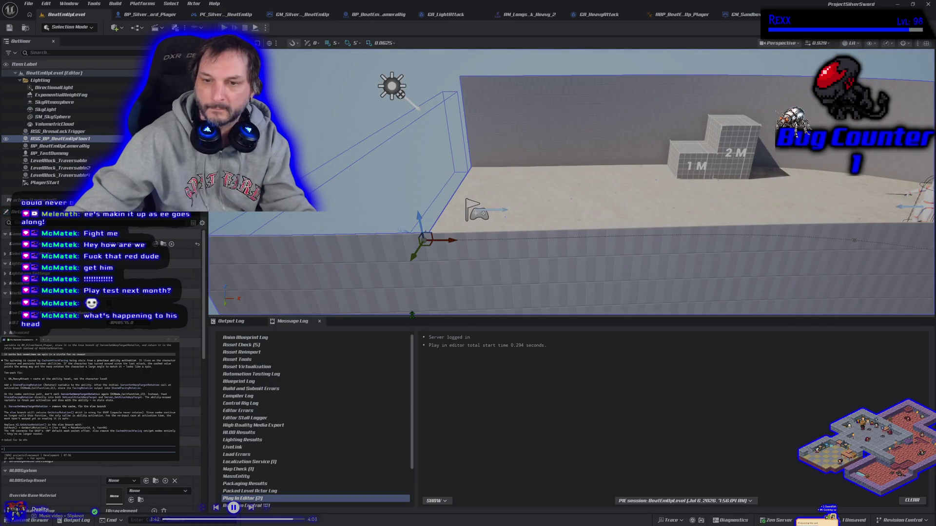
- Shrink the Output Log to enlarge the viewport, fly over the floor, then play-test running right
{"action": "left_click_drag", "start_coordinate": [414, 315], "coordinate": [414, 458]}
{"action": "mouse_move", "coordinate": [429, 415]}
{"action": "left_mouse_down"}
{"action": "mouse_move", "coordinate": [390, 429]}
{"action": "mouse_move", "coordinate": [417, 342]}
{"action": "left_mouse_up"}
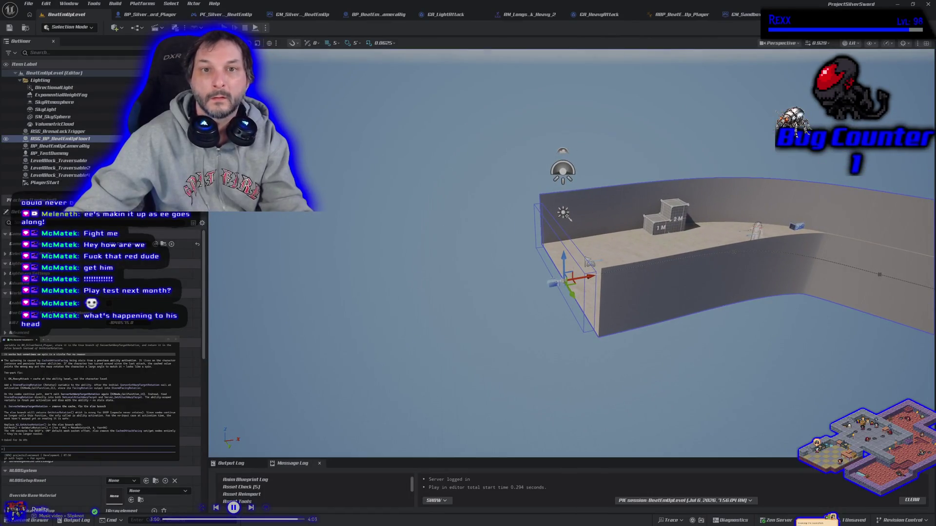
{"action": "key", "text": "alt+p"}
{"action": "key", "text": "d"}
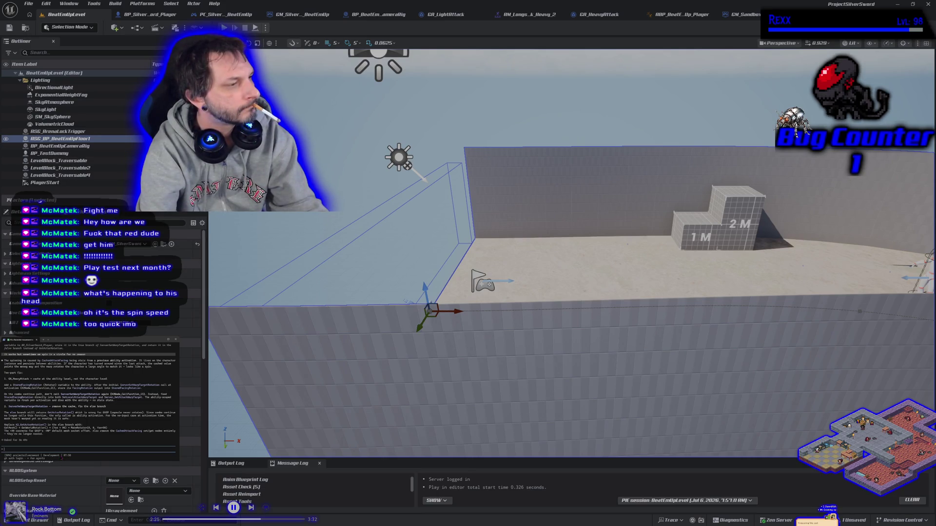
- Send the terminal assistant a note that the bug occurs around attacking, then switch to GitHub Desktop
{"action": "type", "text": "4"}
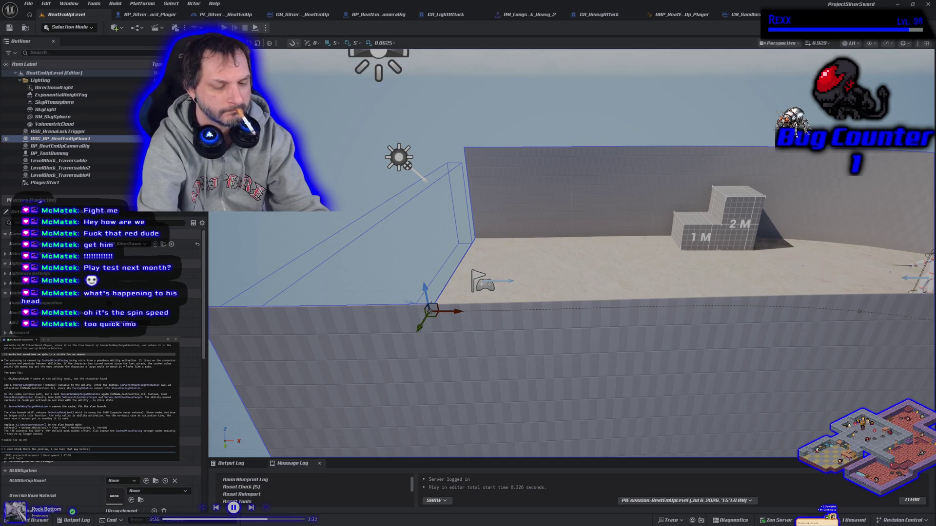
{"action": "type", "text": "attacking and it still will happen its only on the second at"}
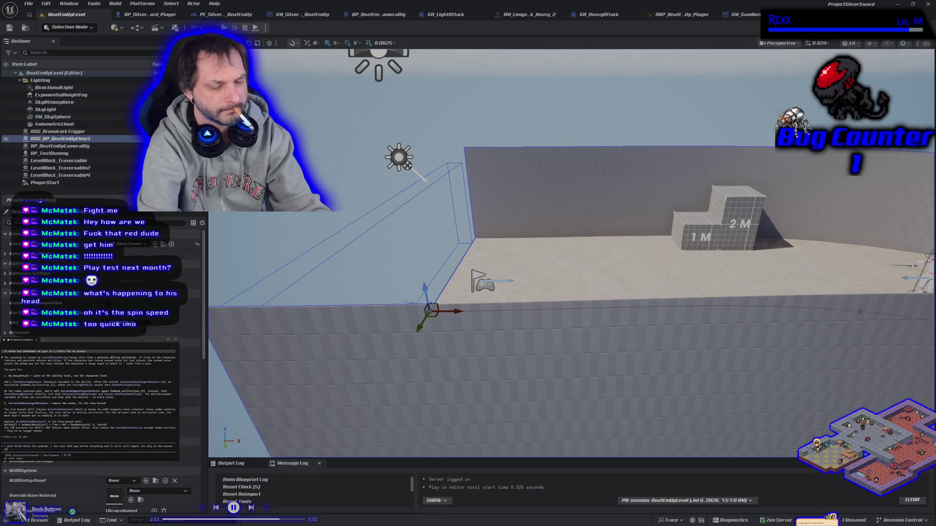
{"action": "type", "text": "tack out of"}
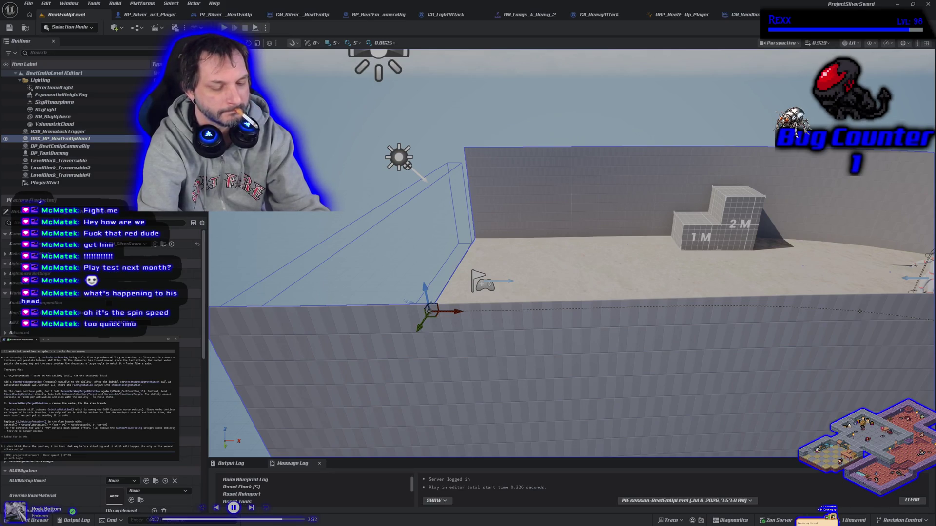
{"action": "type", "text": " 2 heavy attacks"}
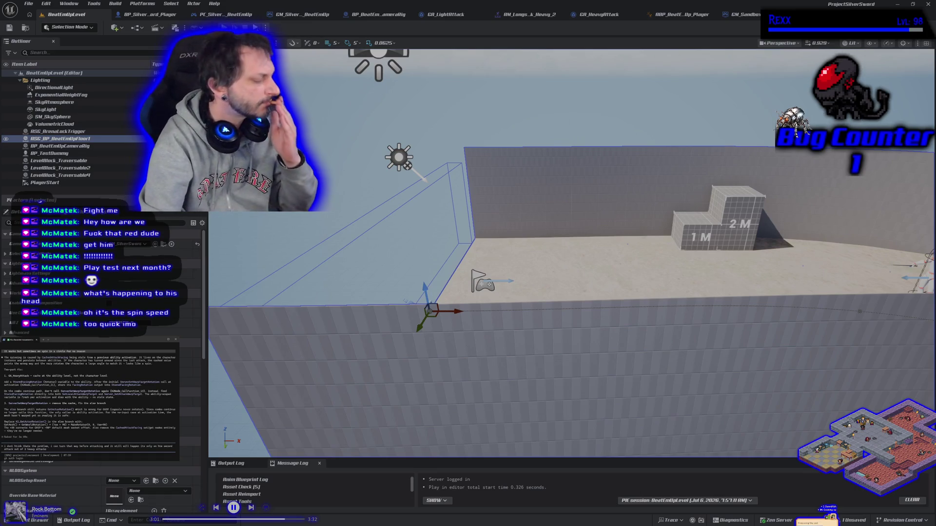
{"action": "key", "text": "Return"}
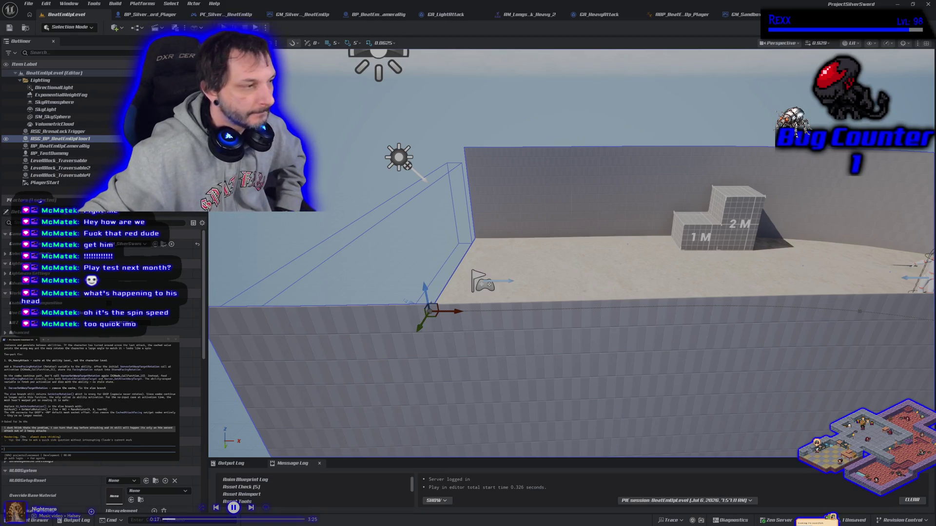
{"action": "key", "text": "alt+Tab"}
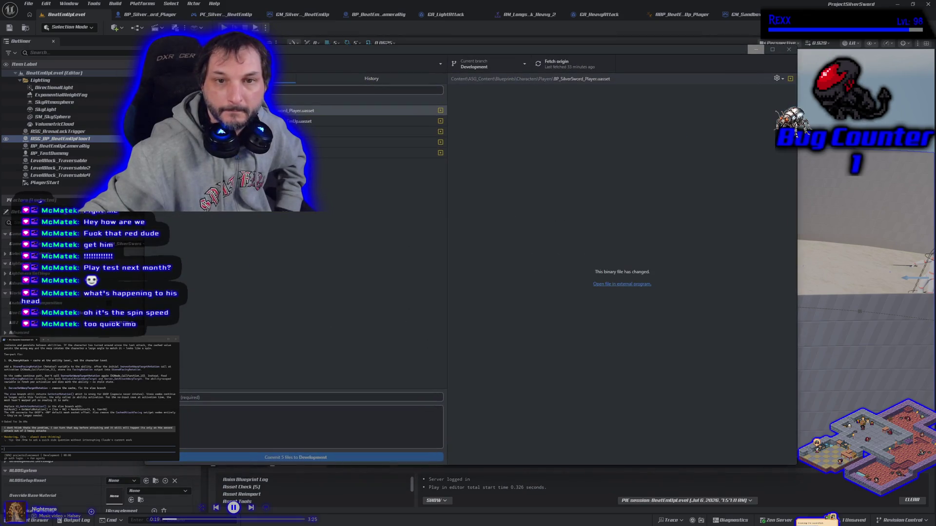
- Minimize GitHub Desktop without committing, returning to the Unreal level editor
{"action": "left_click", "coordinate": [755, 49]}
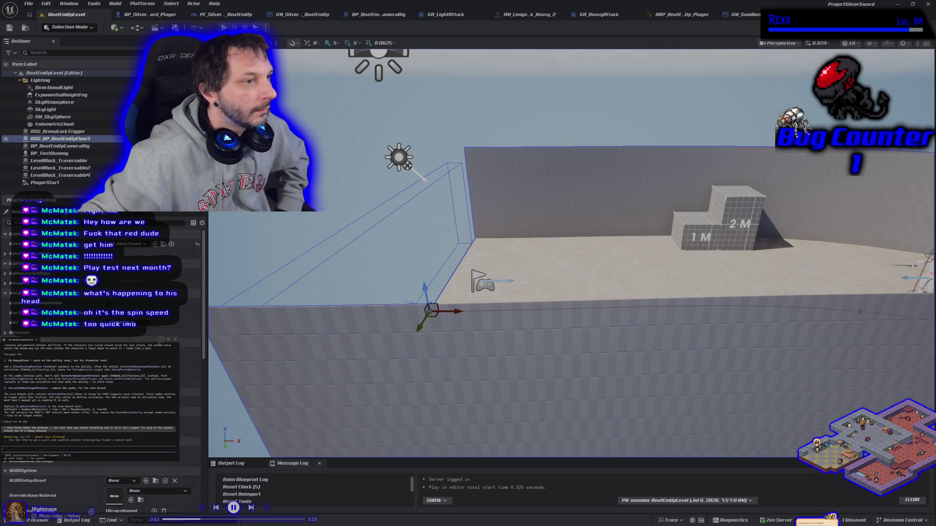
- Hide the terminal assistant, stop the running Play-in-Editor session, then bring the terminal back
{"action": "key", "text": "alt+Tab"}
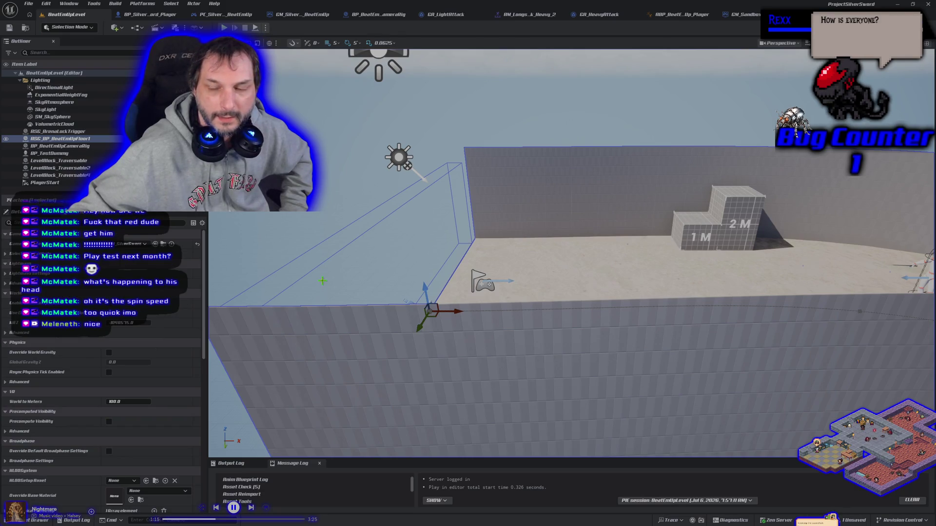
{"action": "key", "text": "Escape"}
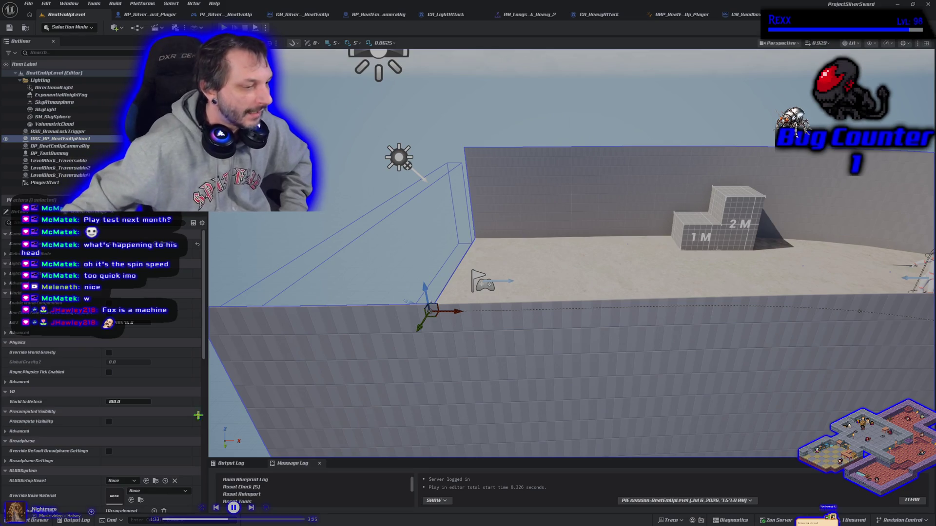
{"action": "key", "text": "alt+Tab"}
{"action": "key", "text": "alt+Tab"}
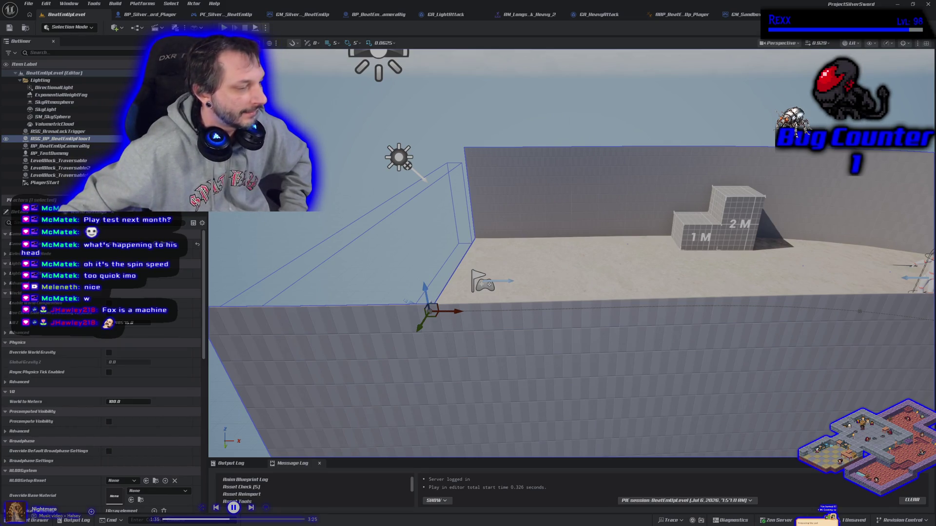